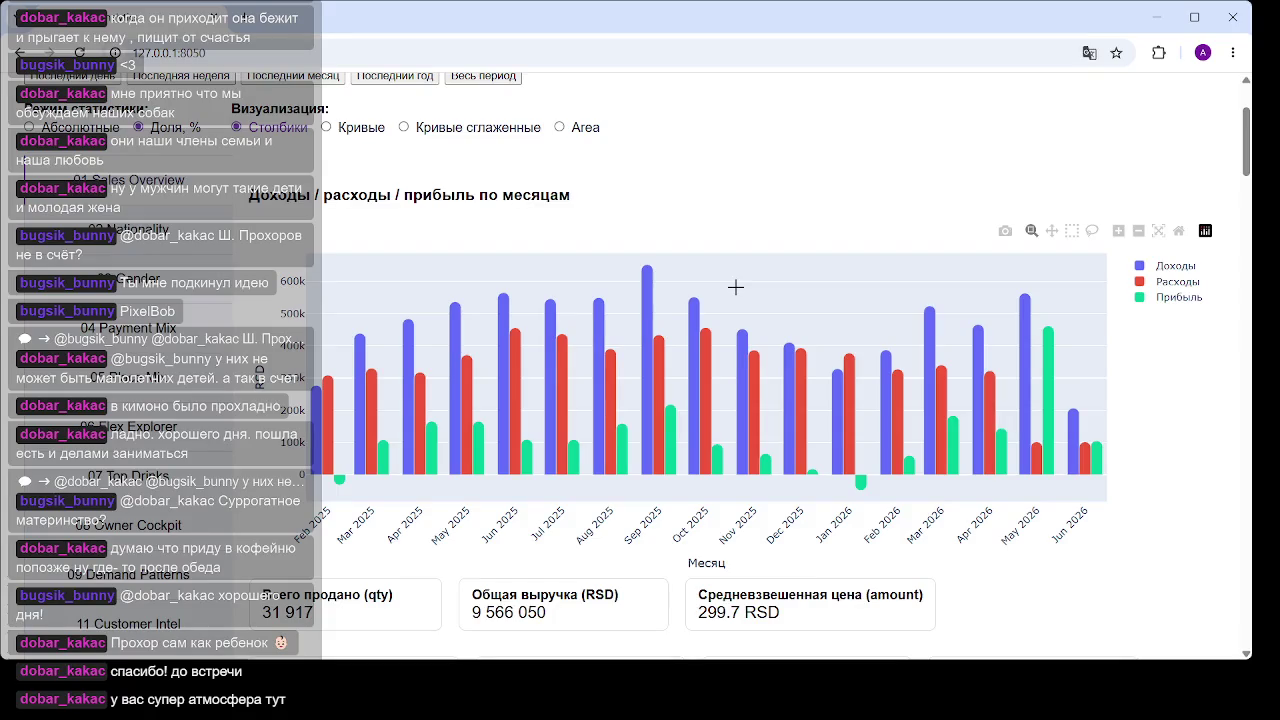
# Preview the dashboard charts as line curves, then switch them back to bars
pyautogui.click(325, 127)
pyautogui.scroll(-5, 714, 290)
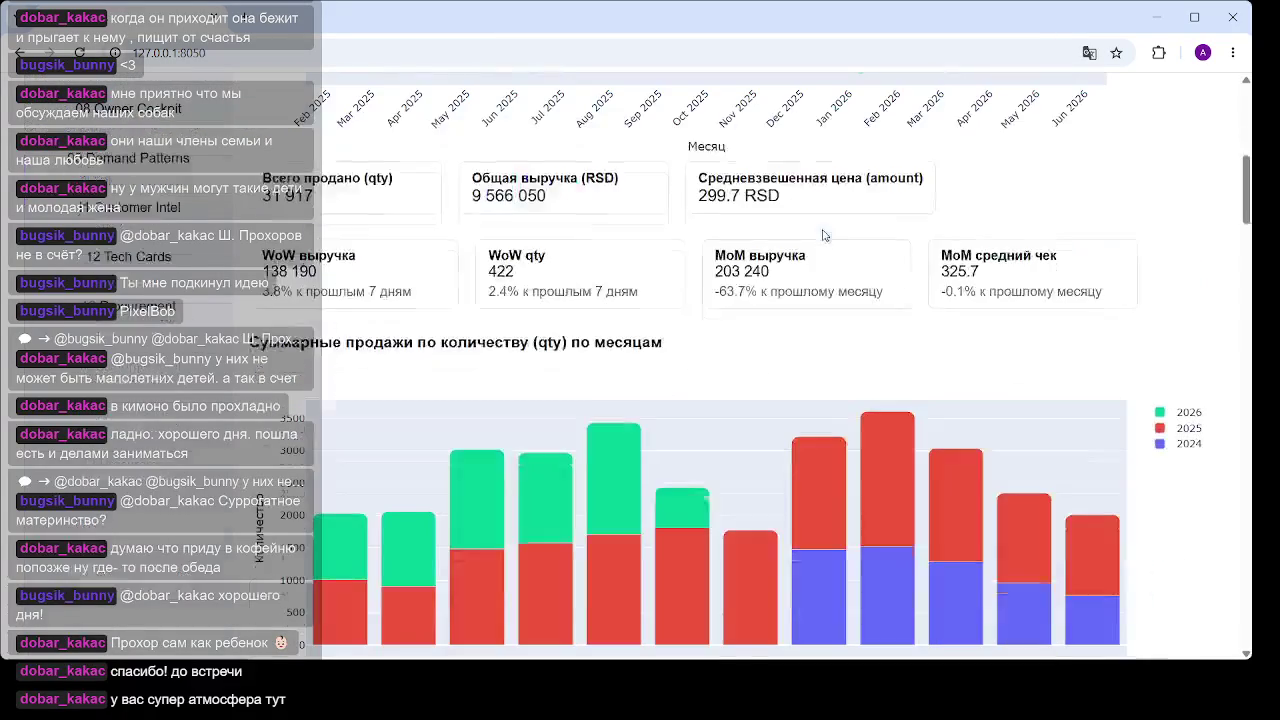
pyautogui.scroll(-1, 734, 374)
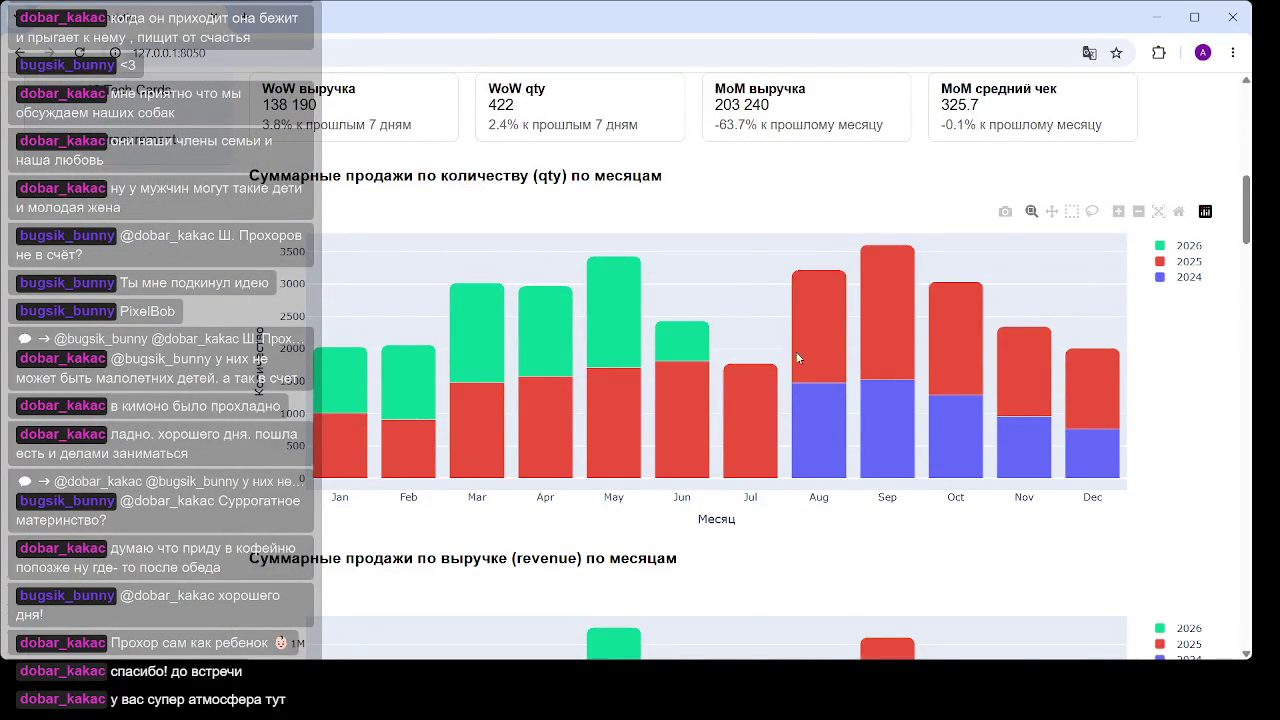
pyautogui.scroll(10, 387, 314)
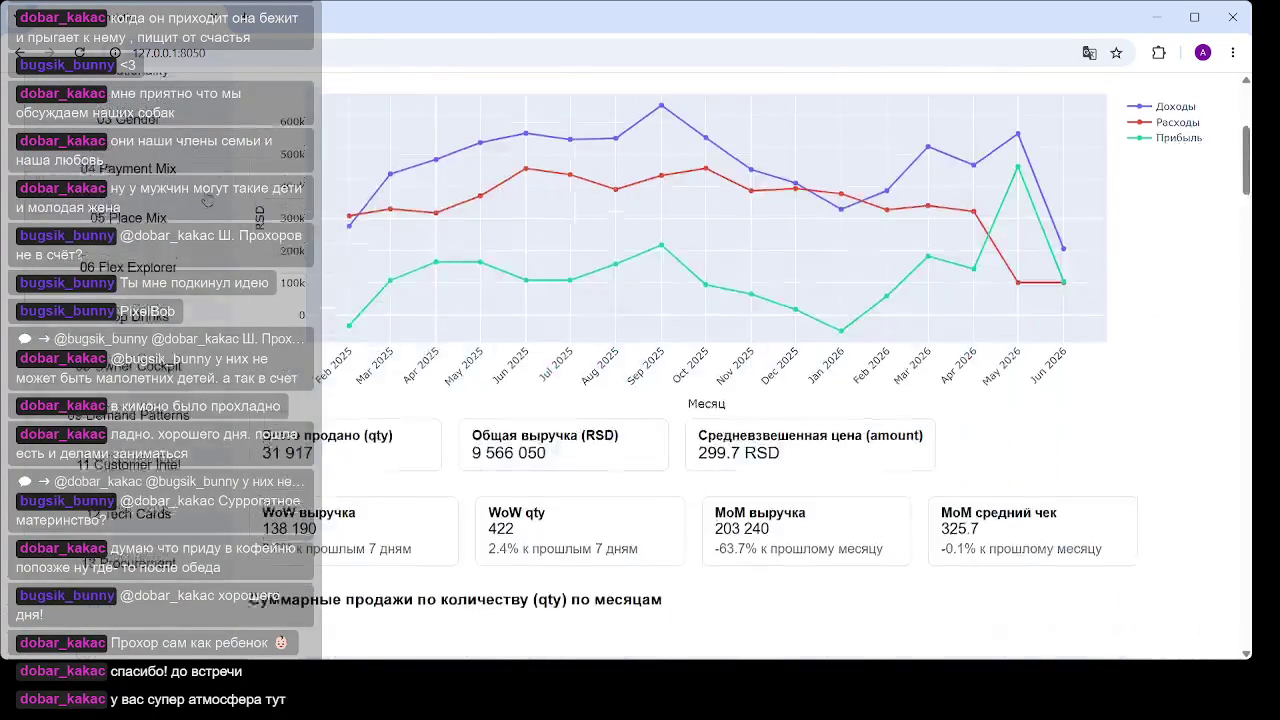
pyautogui.click(278, 296)
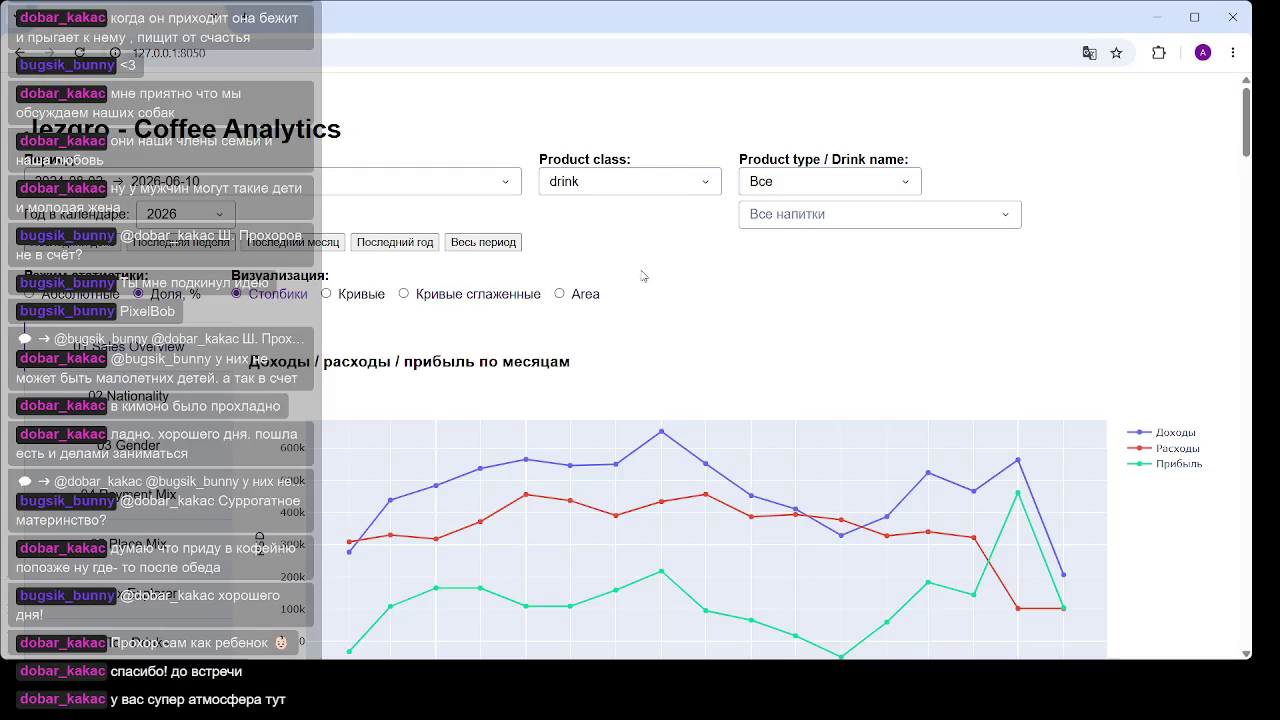
pyautogui.scroll(-3, 740, 192)
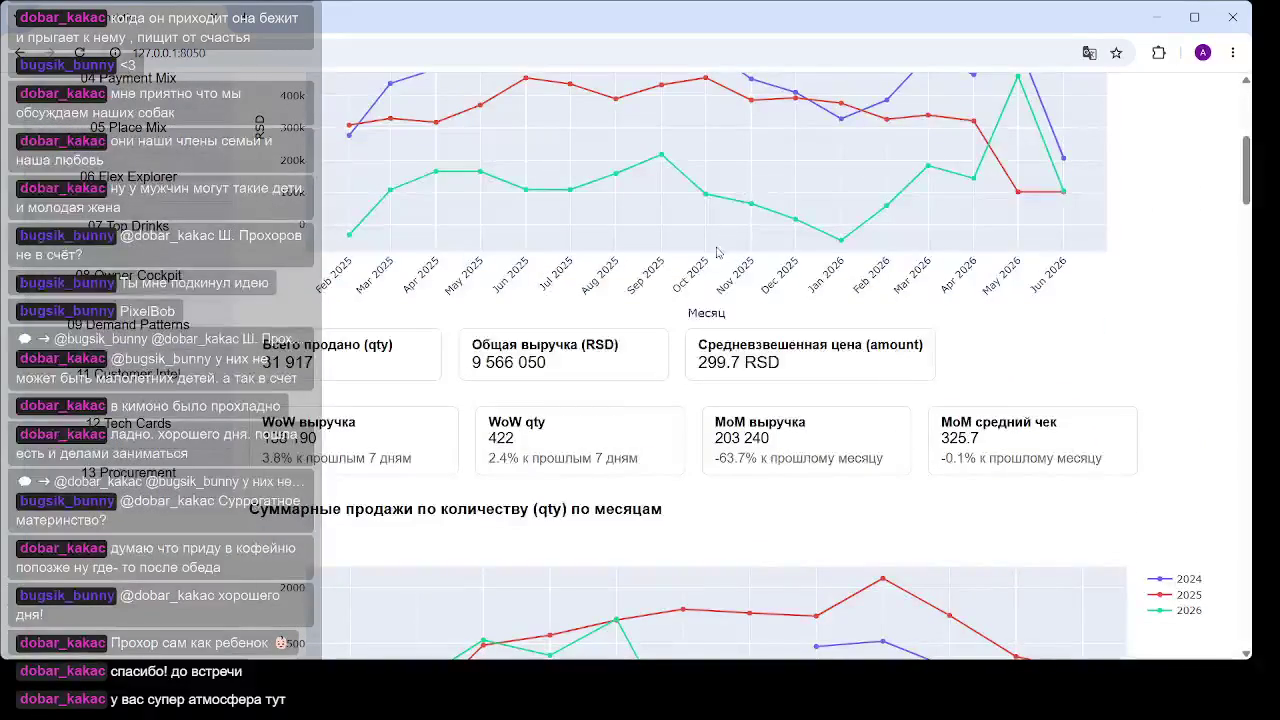
pyautogui.scroll(2, 400, 344)
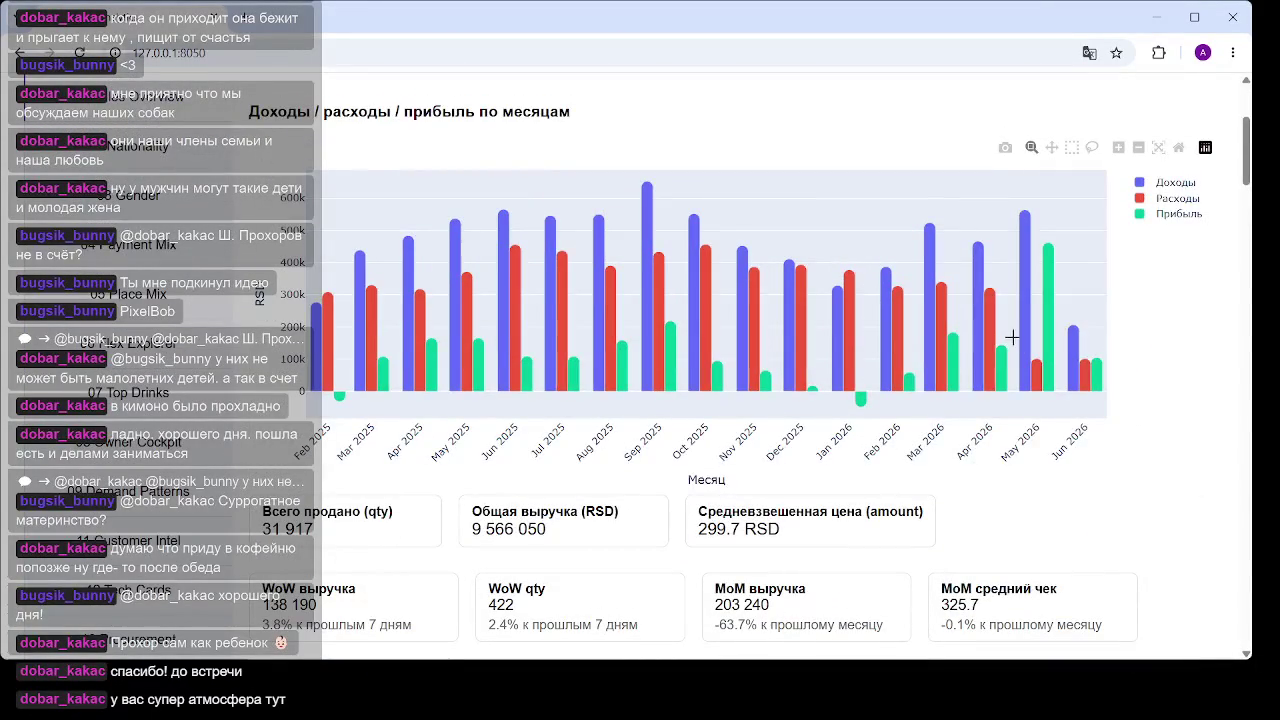
pyautogui.scroll(-4, 620, 290)
pyautogui.scroll(-1, 620, 284)
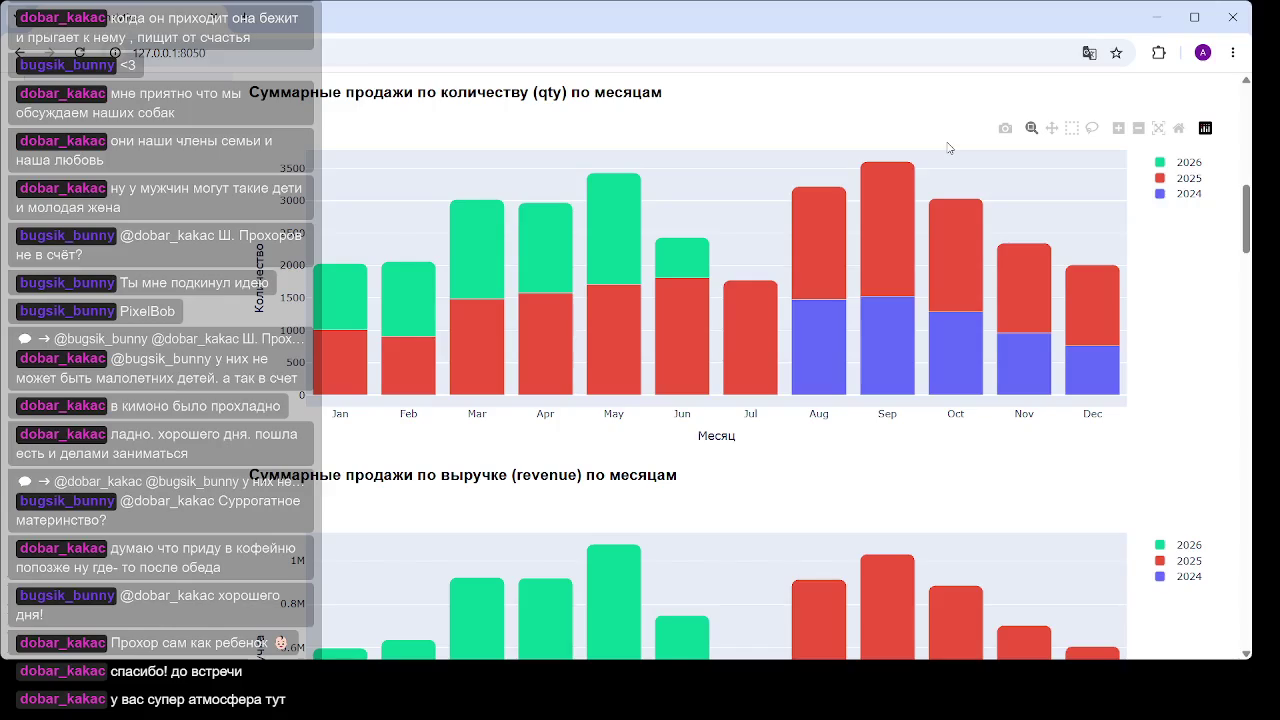
# Temporarily hide the Доходы and Расходы series on the revenue chart, then restore both
pyautogui.moveTo(803, 231)
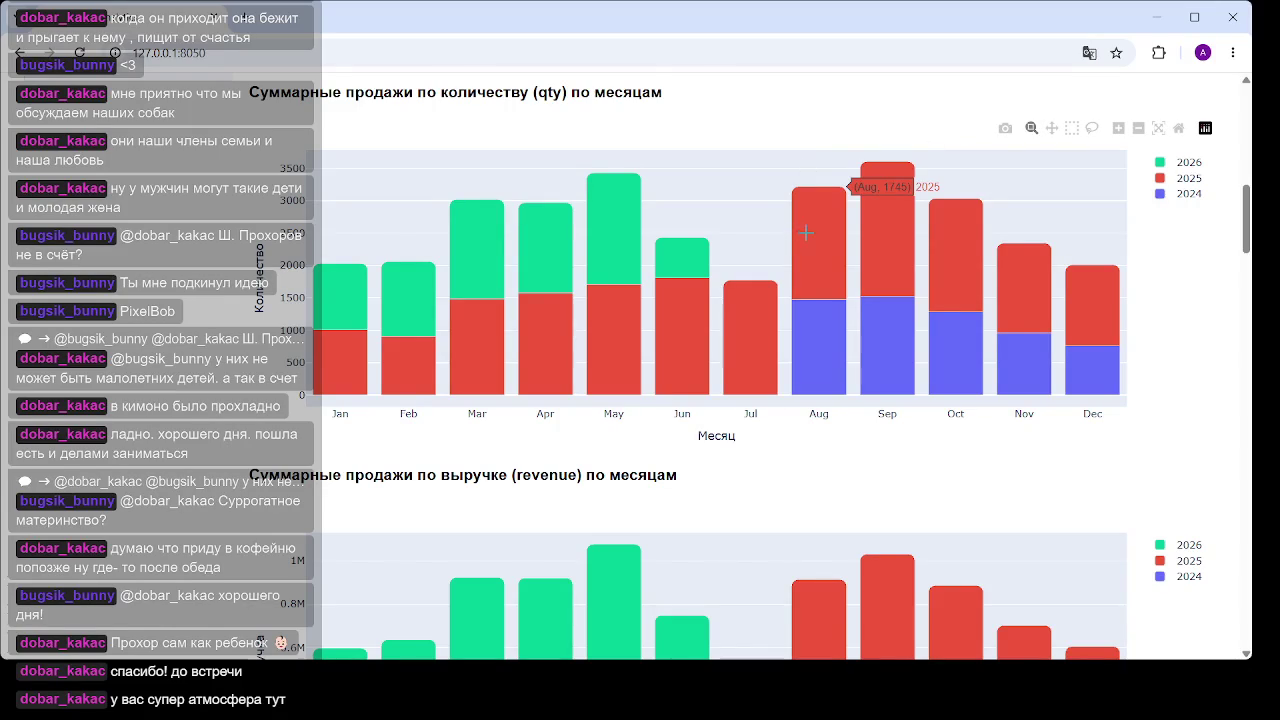
pyautogui.scroll(-2, 810, 232)
pyautogui.scroll(-5, 818, 234)
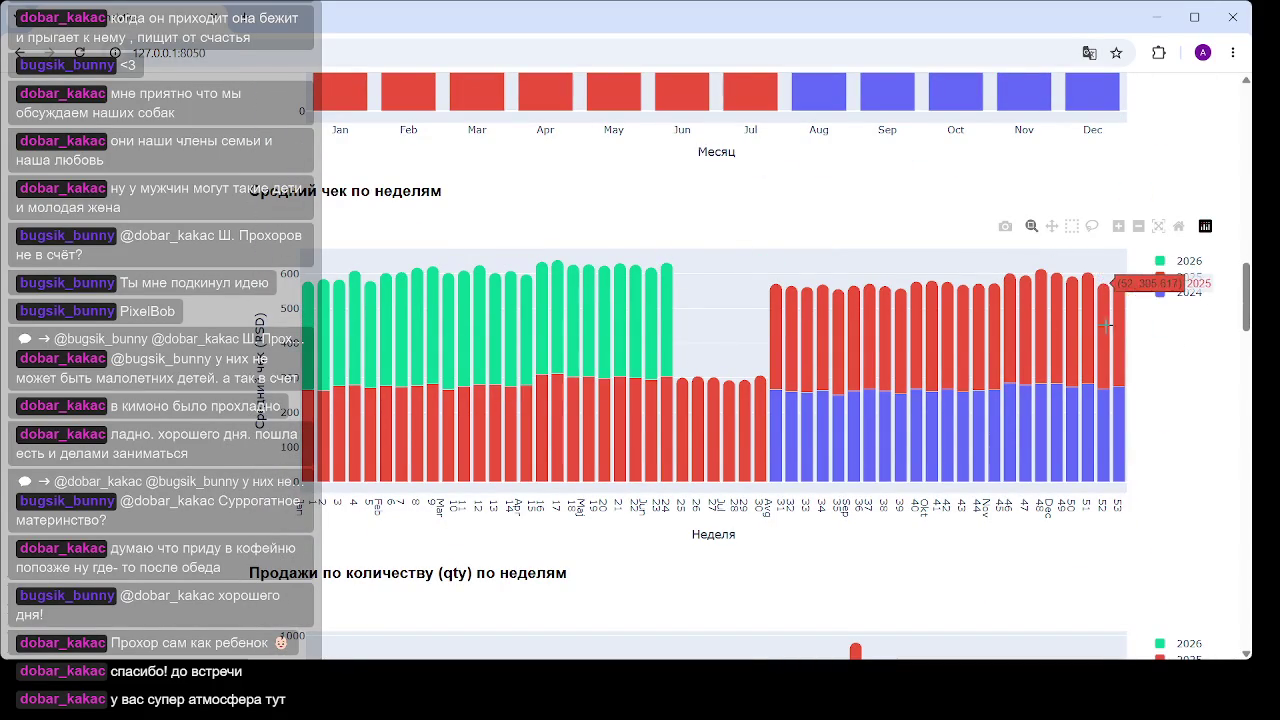
pyautogui.scroll(4, 573, 283)
pyautogui.scroll(10, 573, 283)
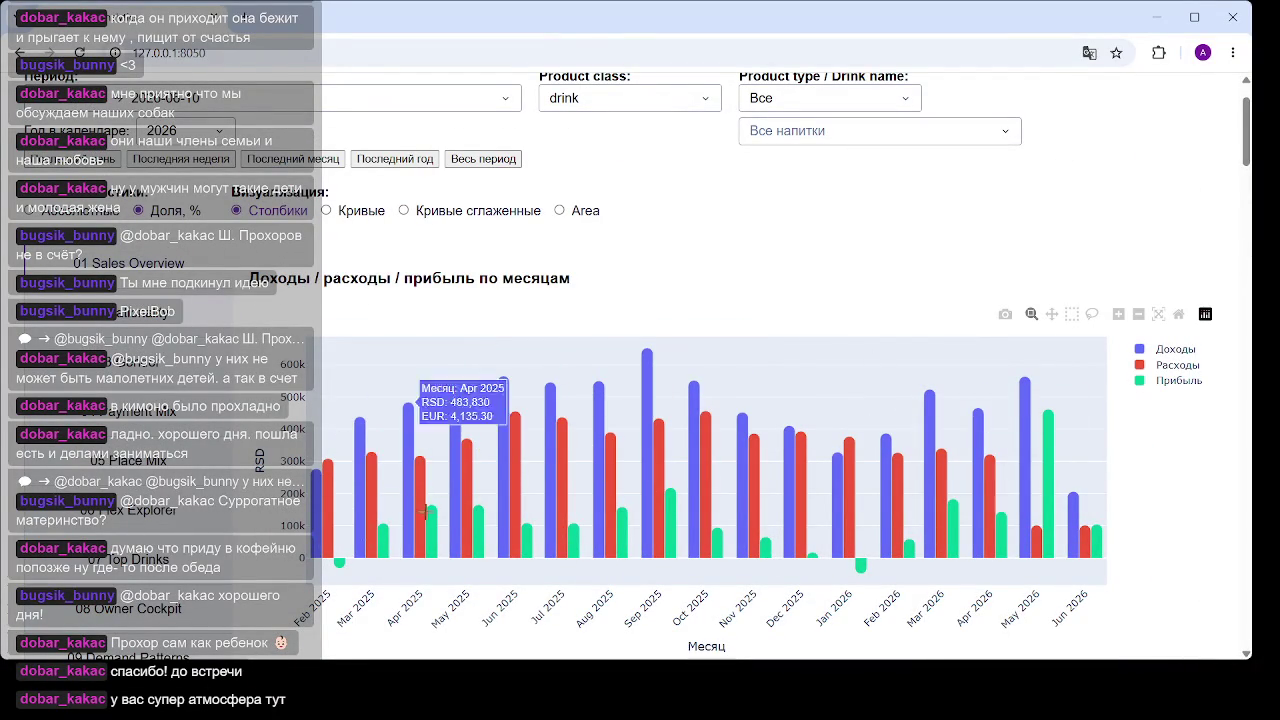
pyautogui.click(1175, 351)
pyautogui.click(1172, 367)
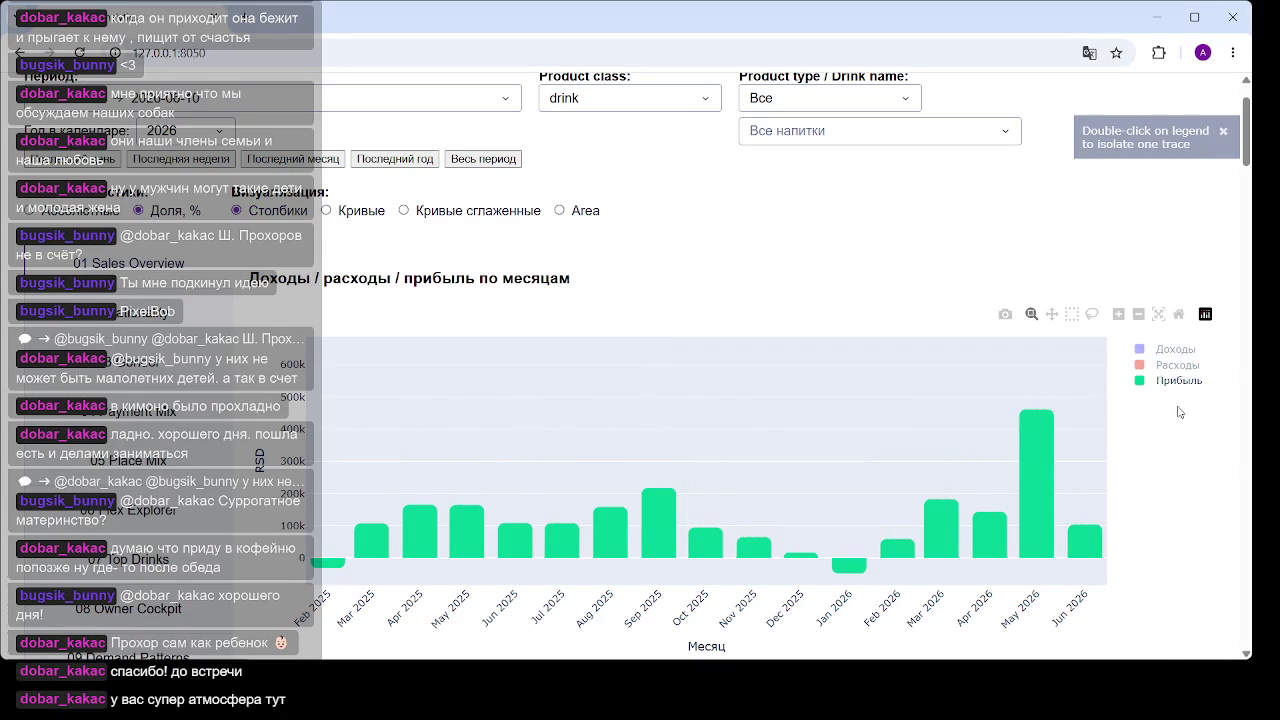
pyautogui.click(1175, 365)
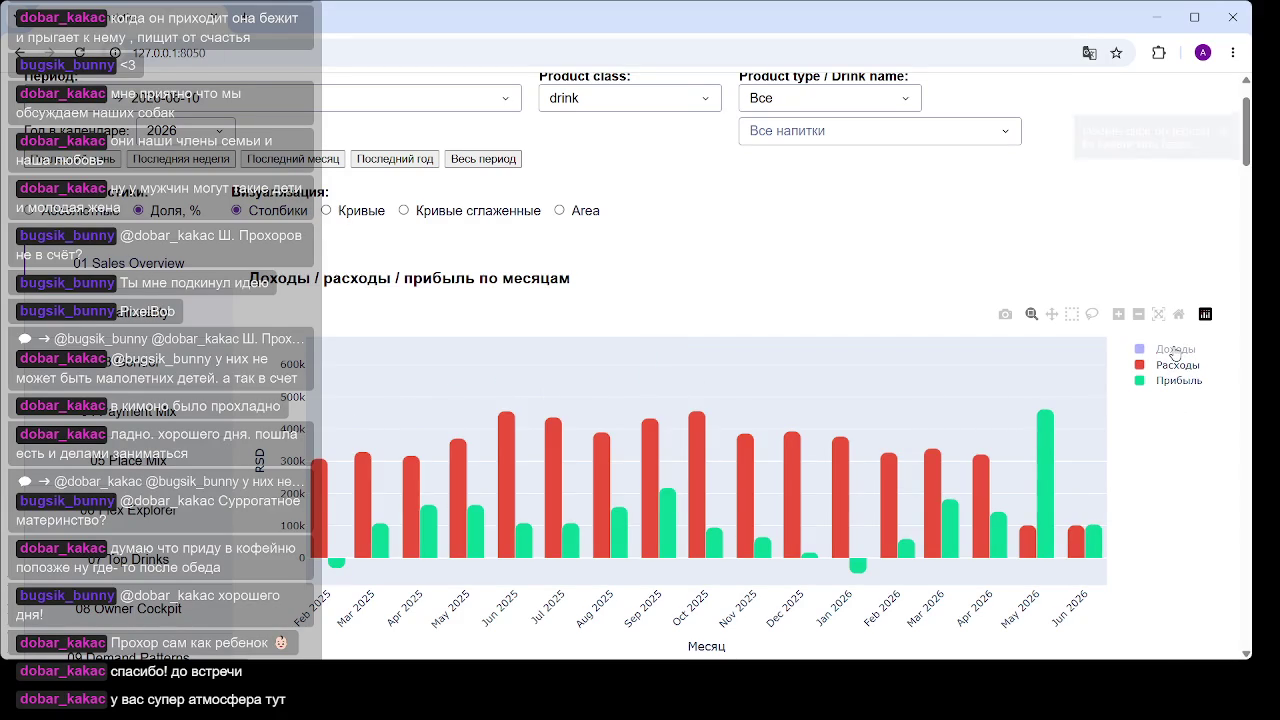
pyautogui.click(1175, 350)
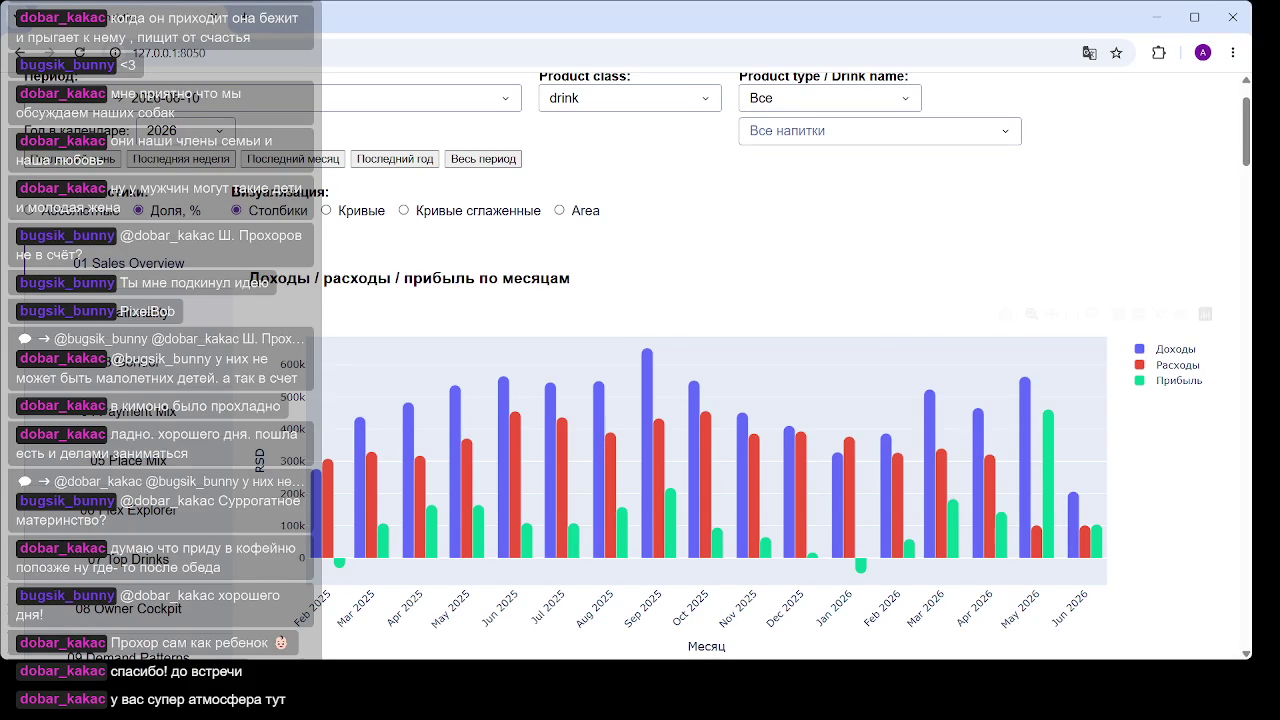
# Scroll down to the weekly 'Топ продаж по напиткам (stacked)' chart
pyautogui.scroll(-3, 835, 318)
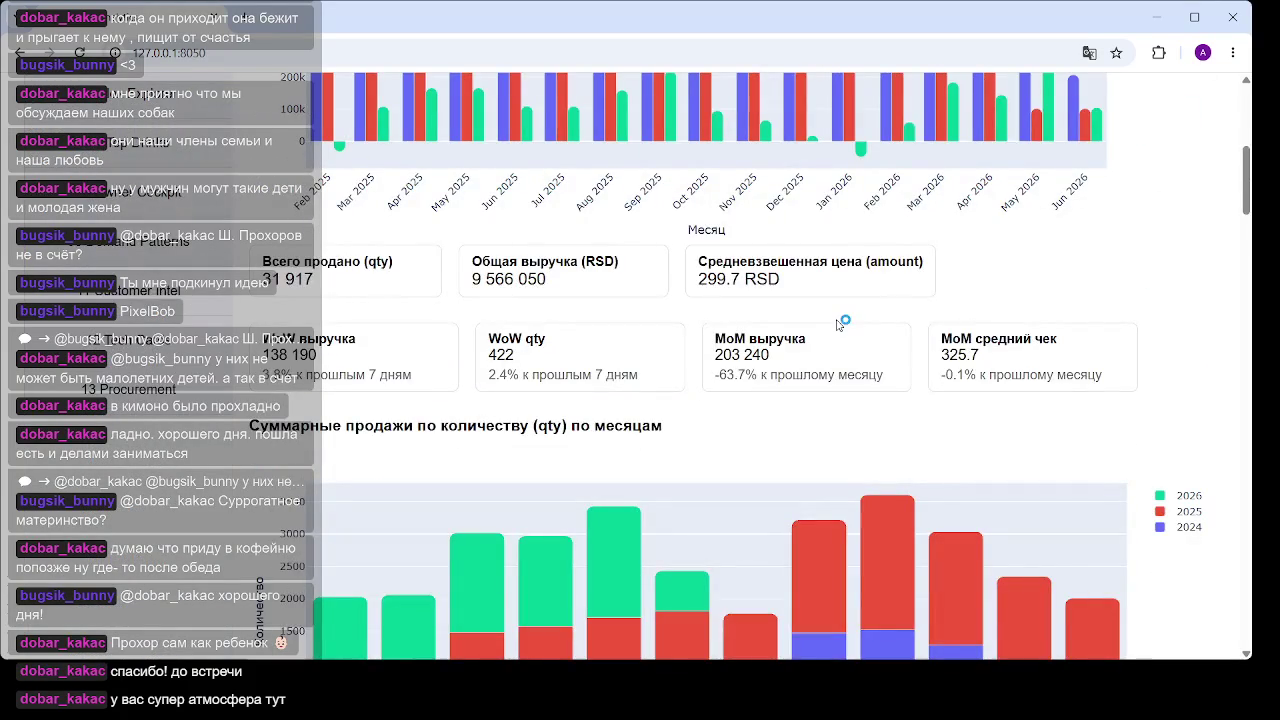
pyautogui.scroll(-8, 840, 320)
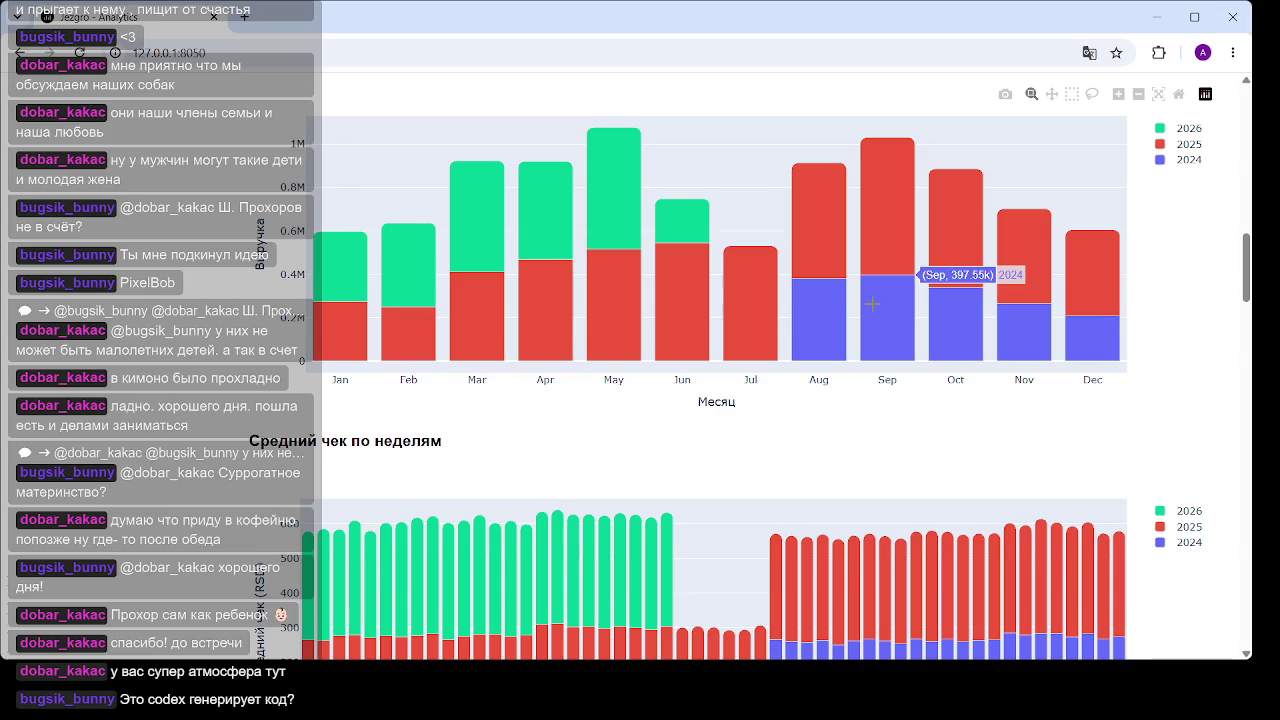
pyautogui.scroll(-1, 617, 383)
pyautogui.scroll(-10, 617, 383)
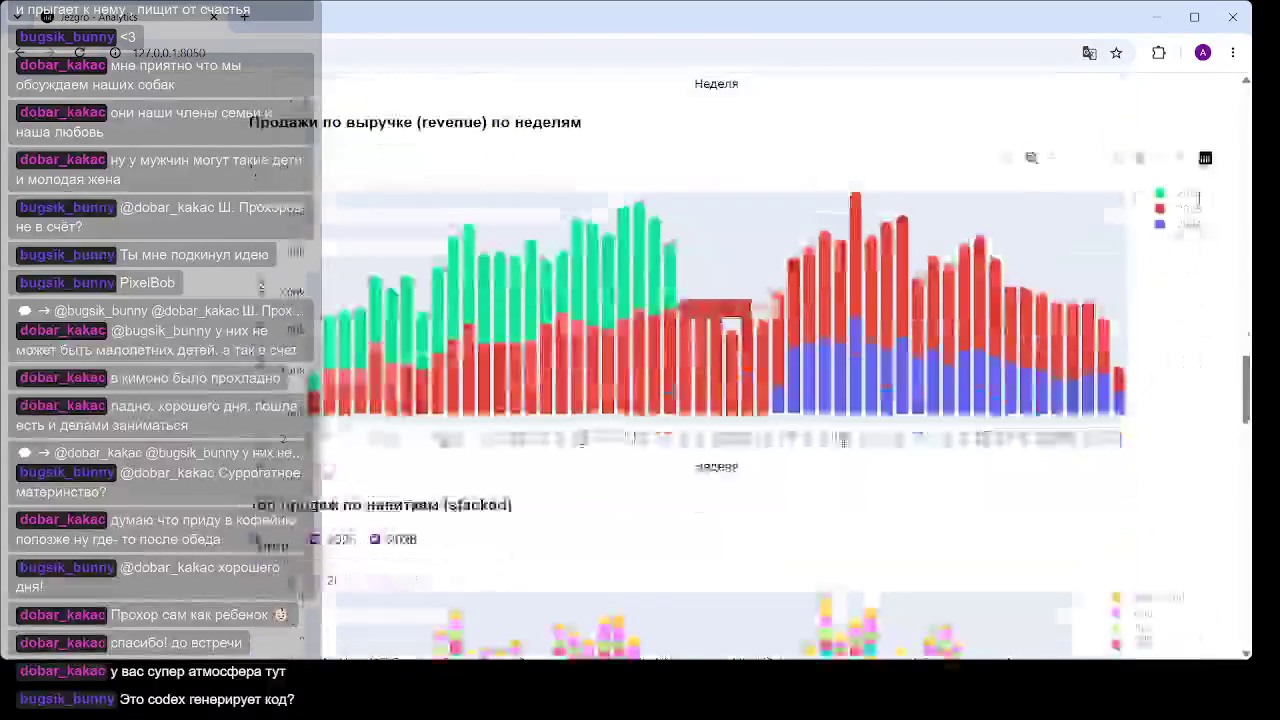
pyautogui.scroll(-5, 660, 391)
pyautogui.scroll(7, 525, 397)
pyautogui.scroll(-5, 525, 397)
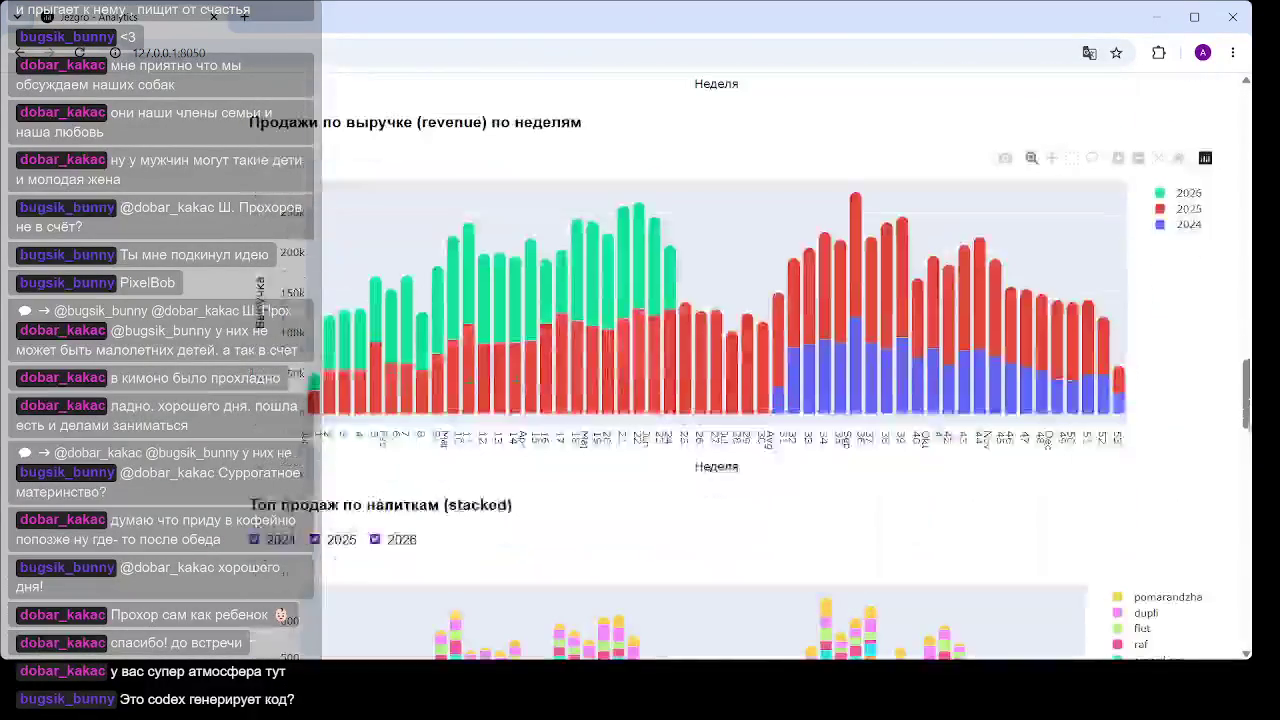
pyautogui.scroll(-4, 419, 276)
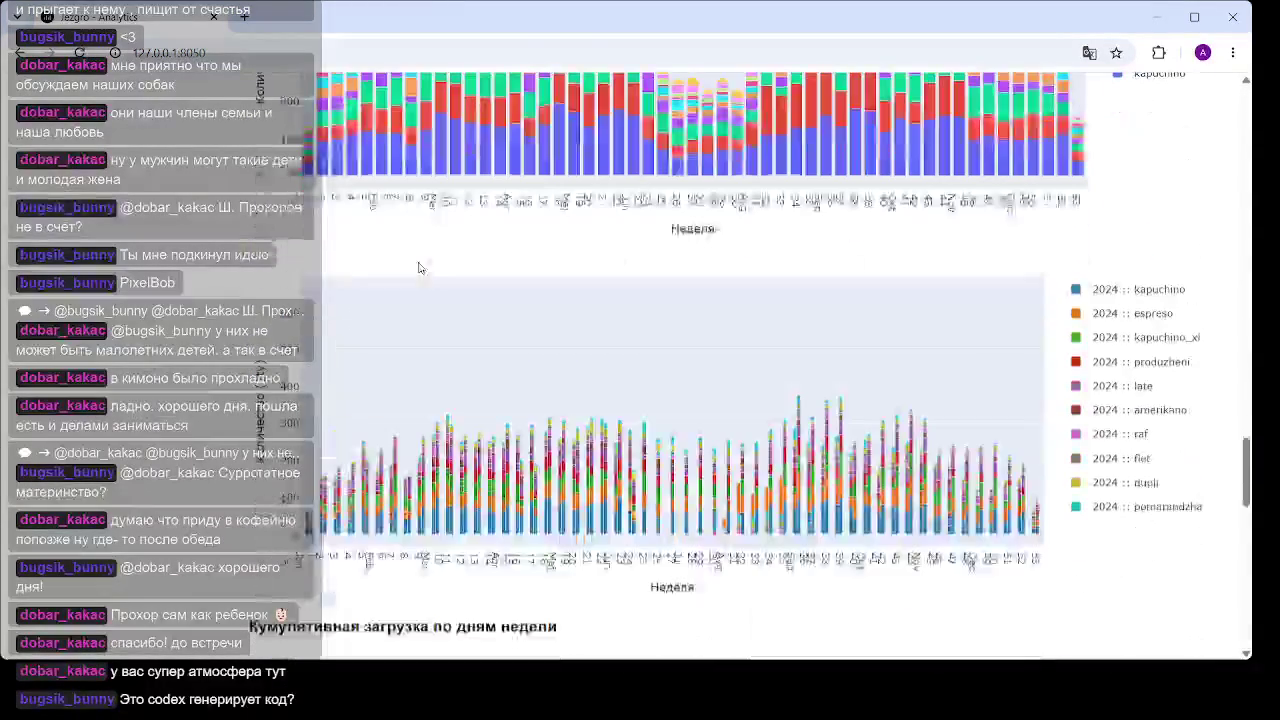
pyautogui.scroll(3, 463, 280)
pyautogui.scroll(3, 419, 300)
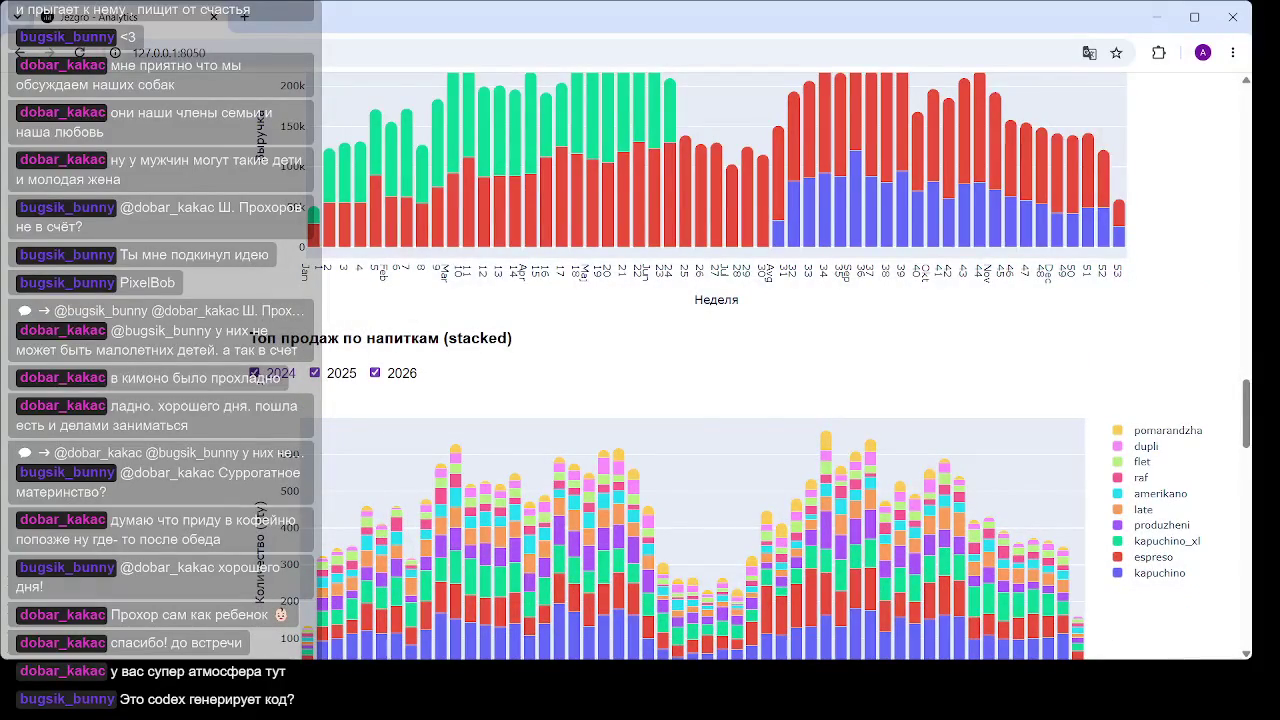
pyautogui.scroll(-3, 277, 370)
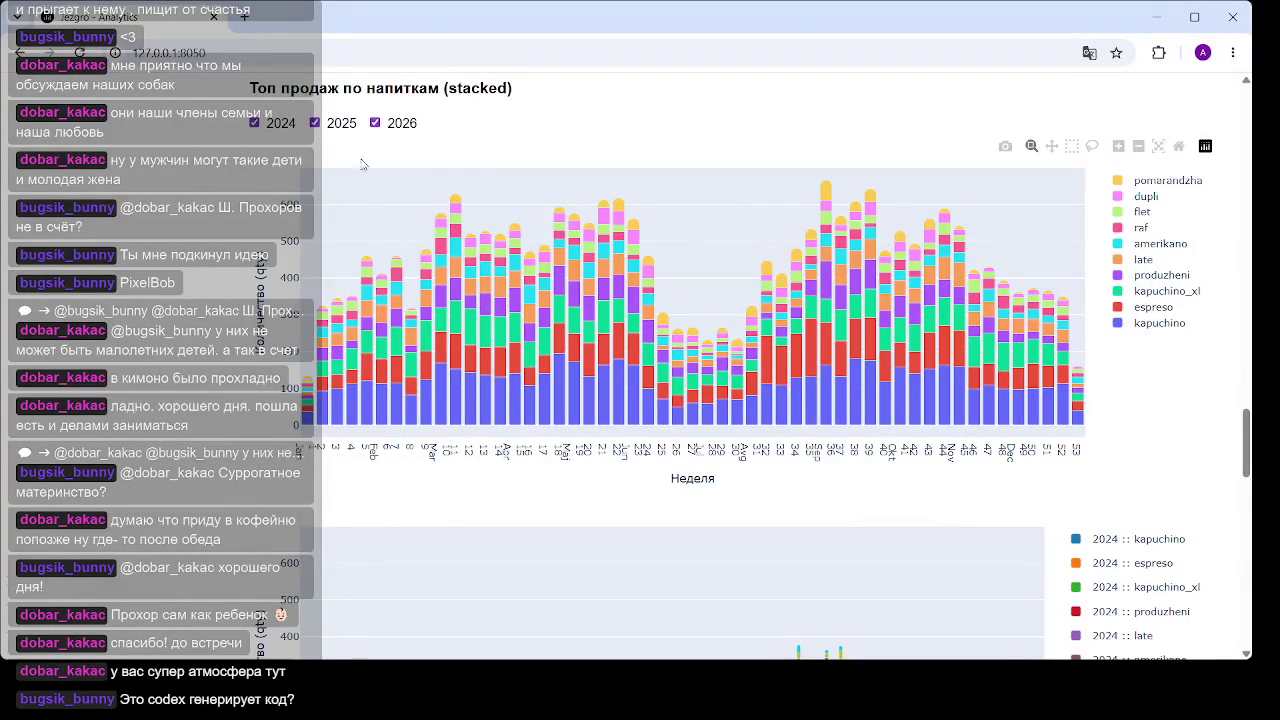
# Uncheck 2024 and 2025 so the top-drinks chart shows only 2026 sales
pyautogui.click(258, 123)
pyautogui.click(315, 123)
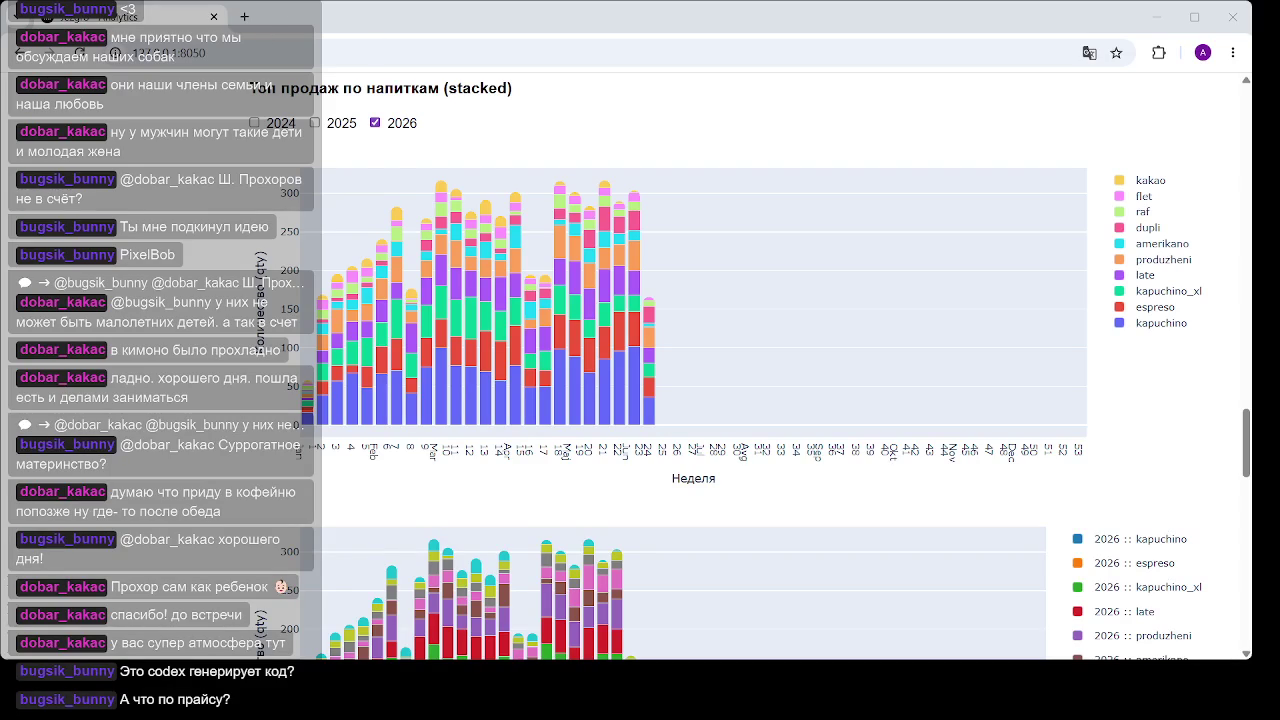
# In a new tab, search Google for 'кыв рубли' (rsd рубли) to get the dinar rate
pyautogui.click(243, 17)
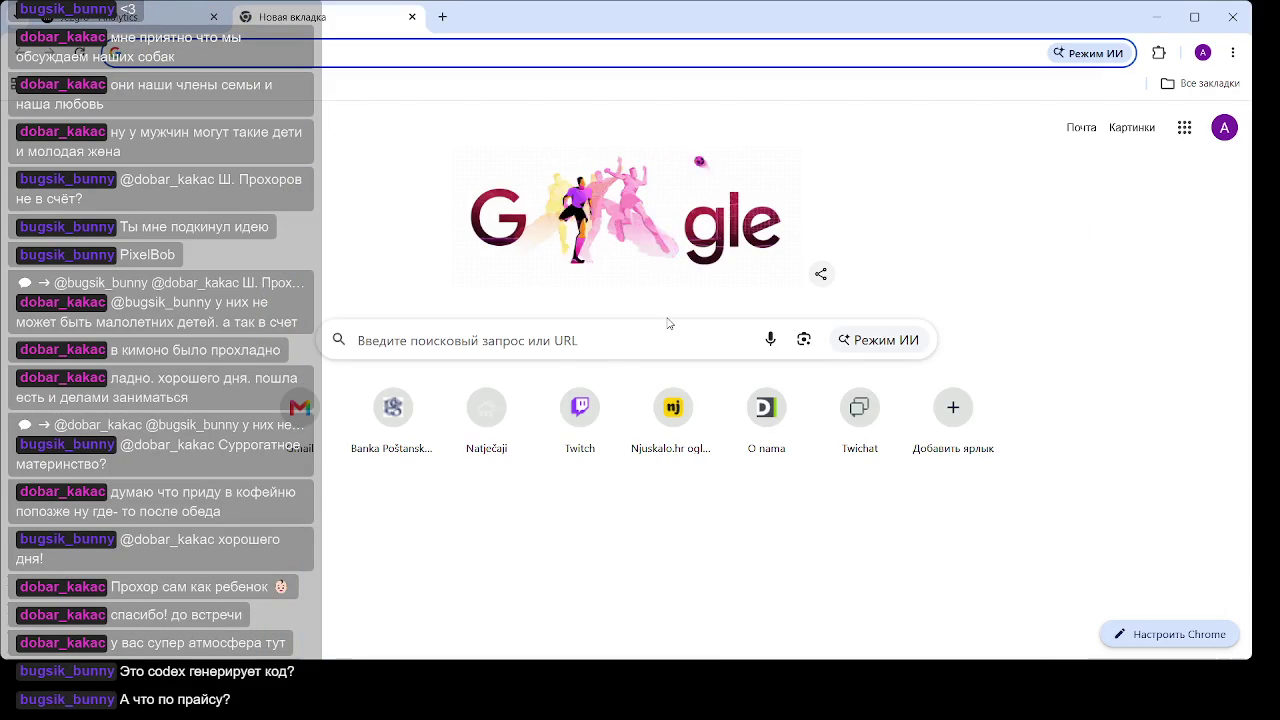
pyautogui.click(415, 338)
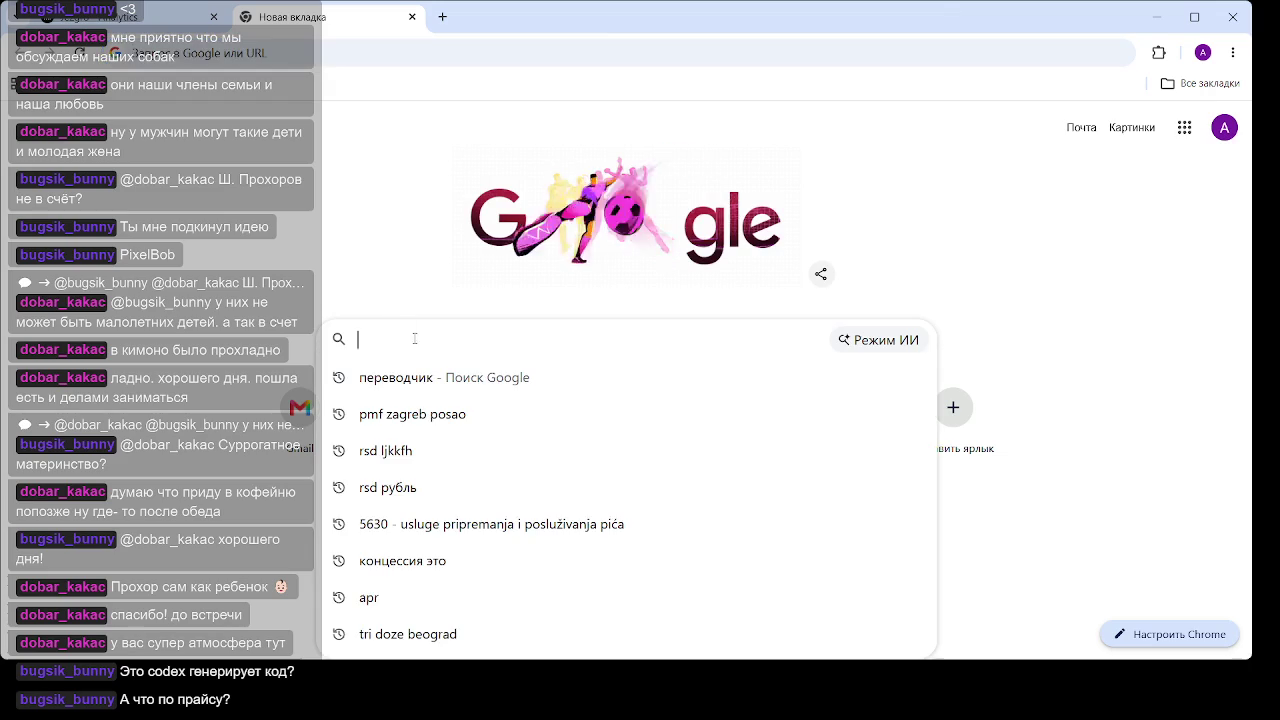
pyautogui.write('кыв')
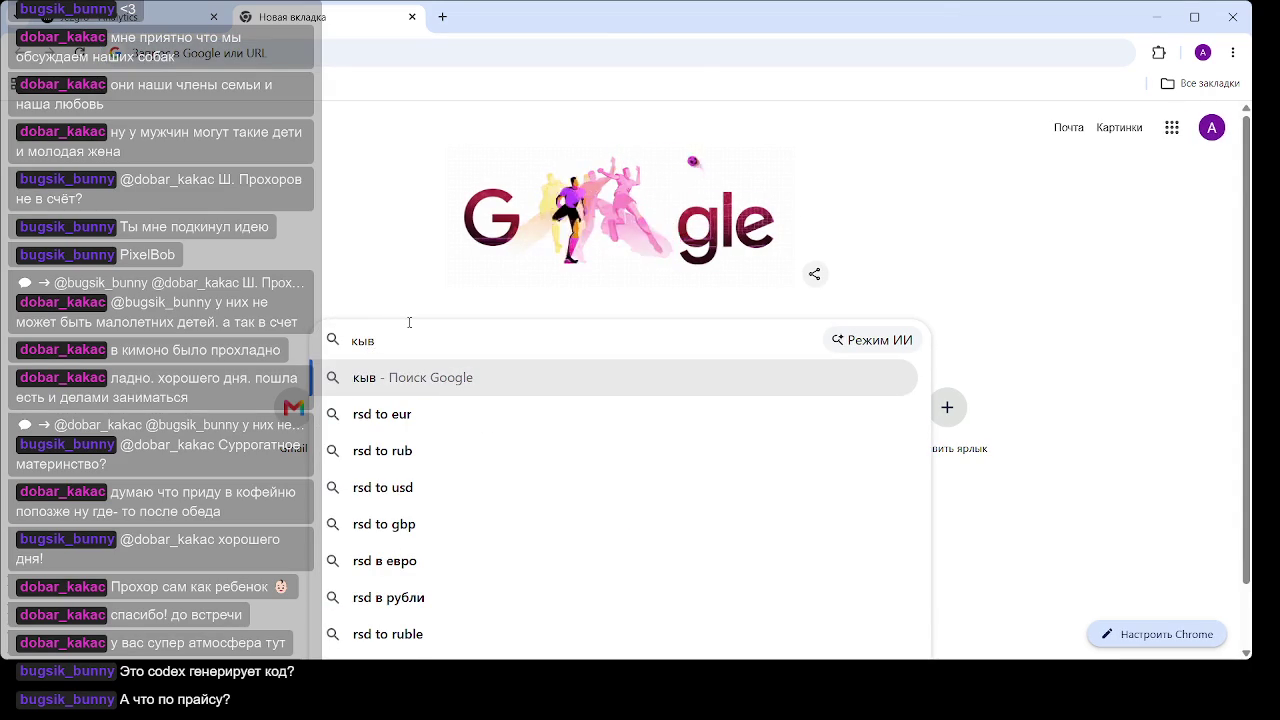
pyautogui.write(' рубл')
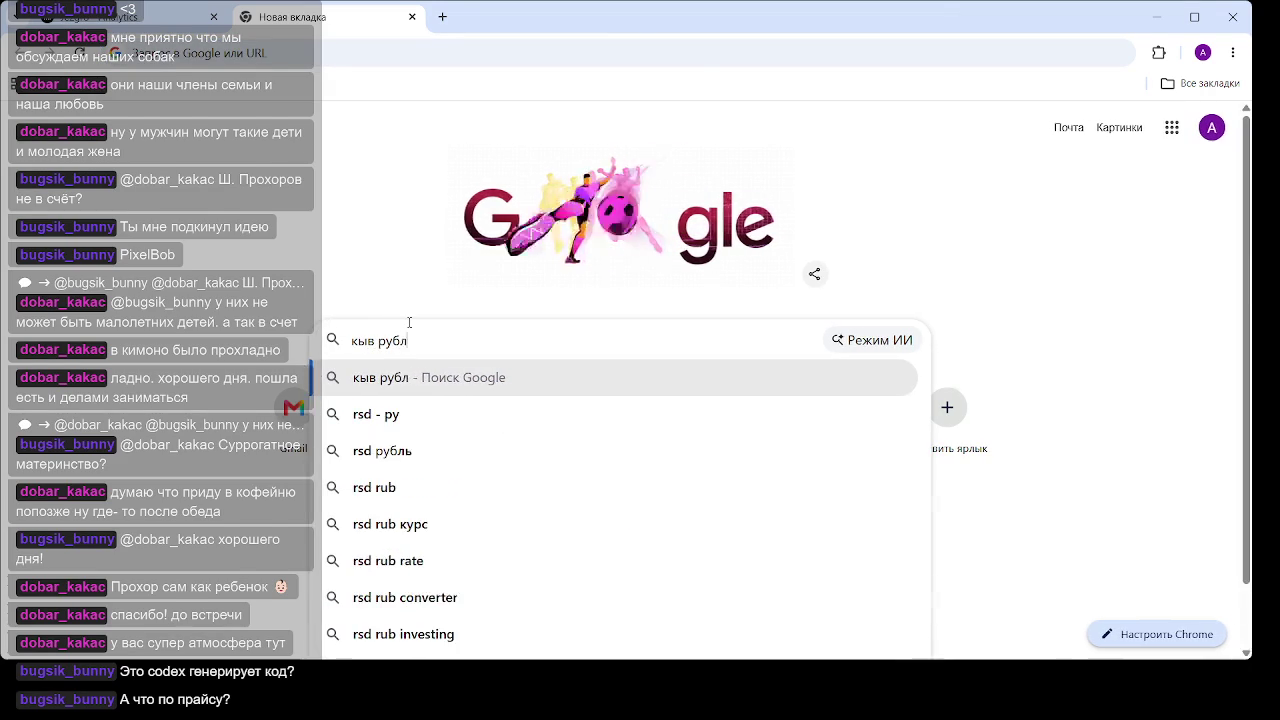
pyautogui.write('и')
pyautogui.press('Return')
# Set the converter to 2600 dinars and change the target currency to Euro, showing 22,15
pyautogui.click(249, 369)
pyautogui.write('00')
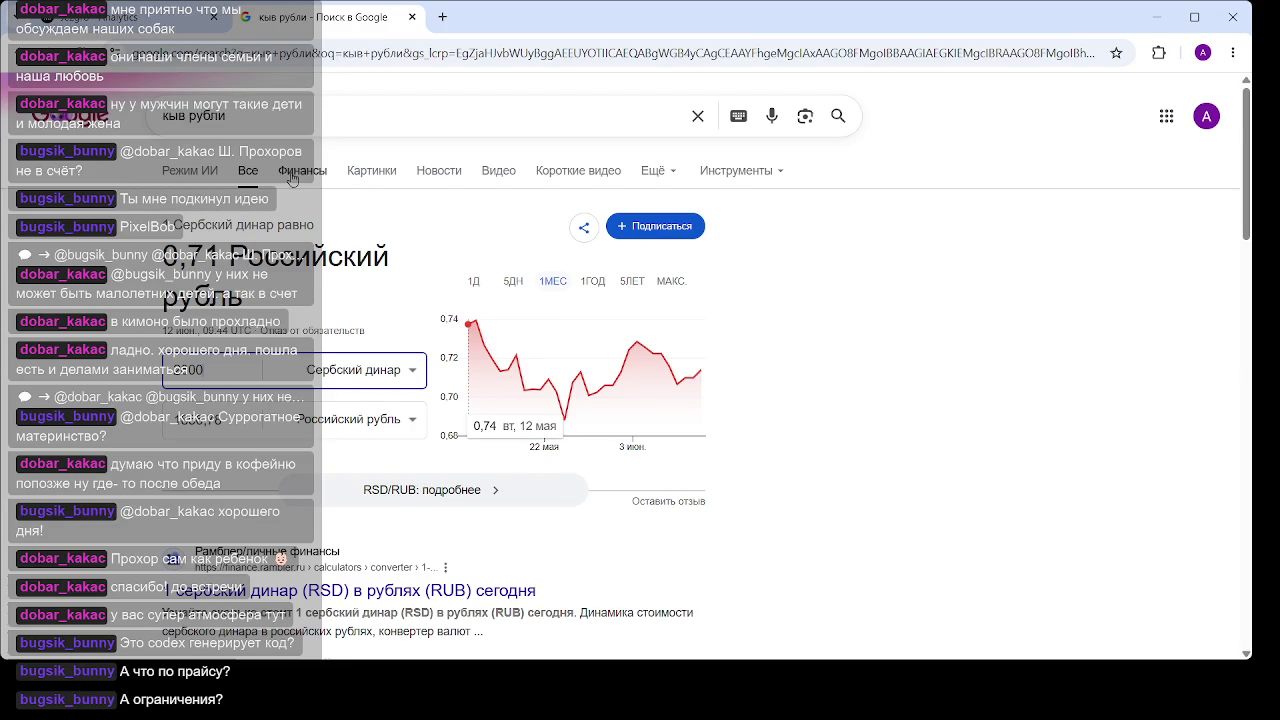
pyautogui.click(407, 428)
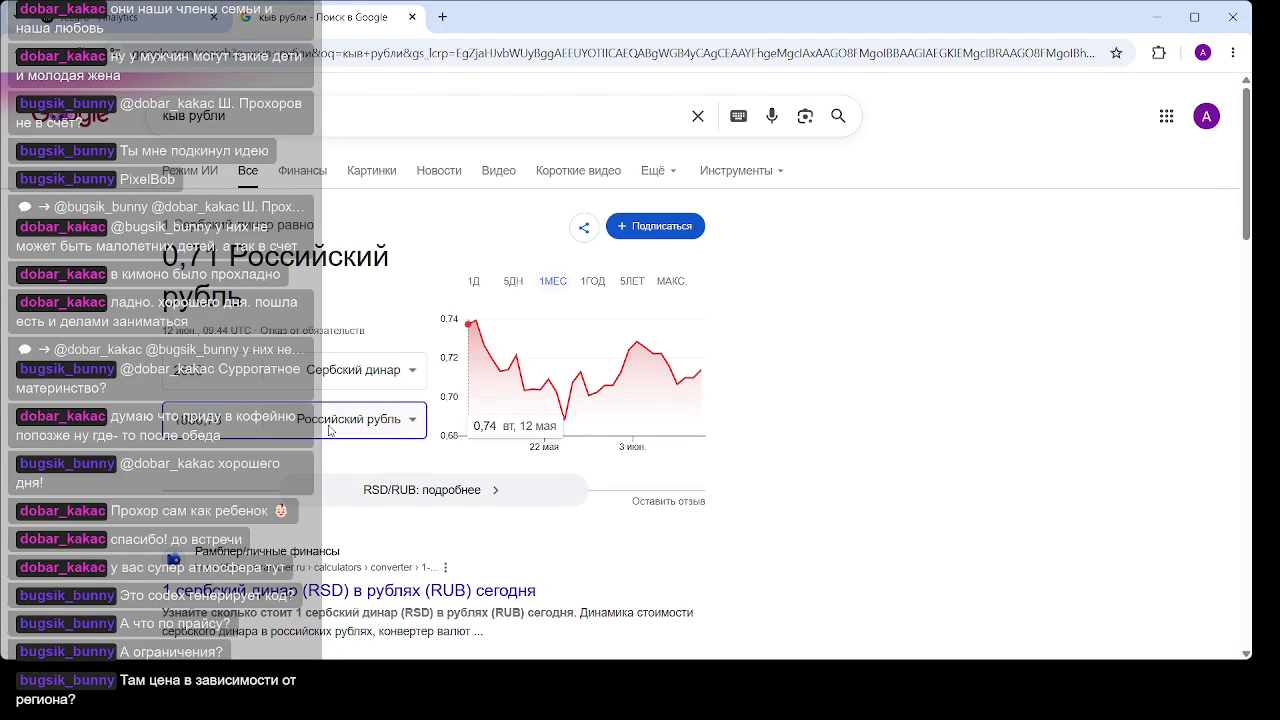
pyautogui.write('о')
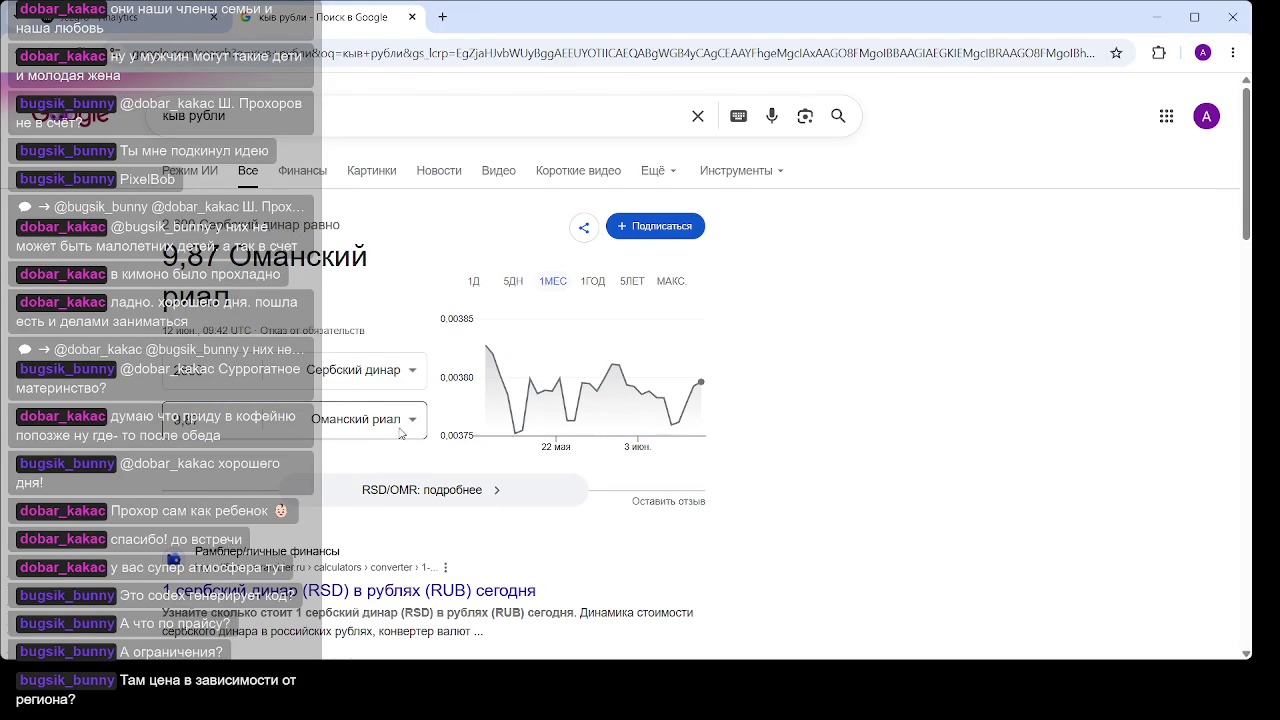
pyautogui.click(413, 428)
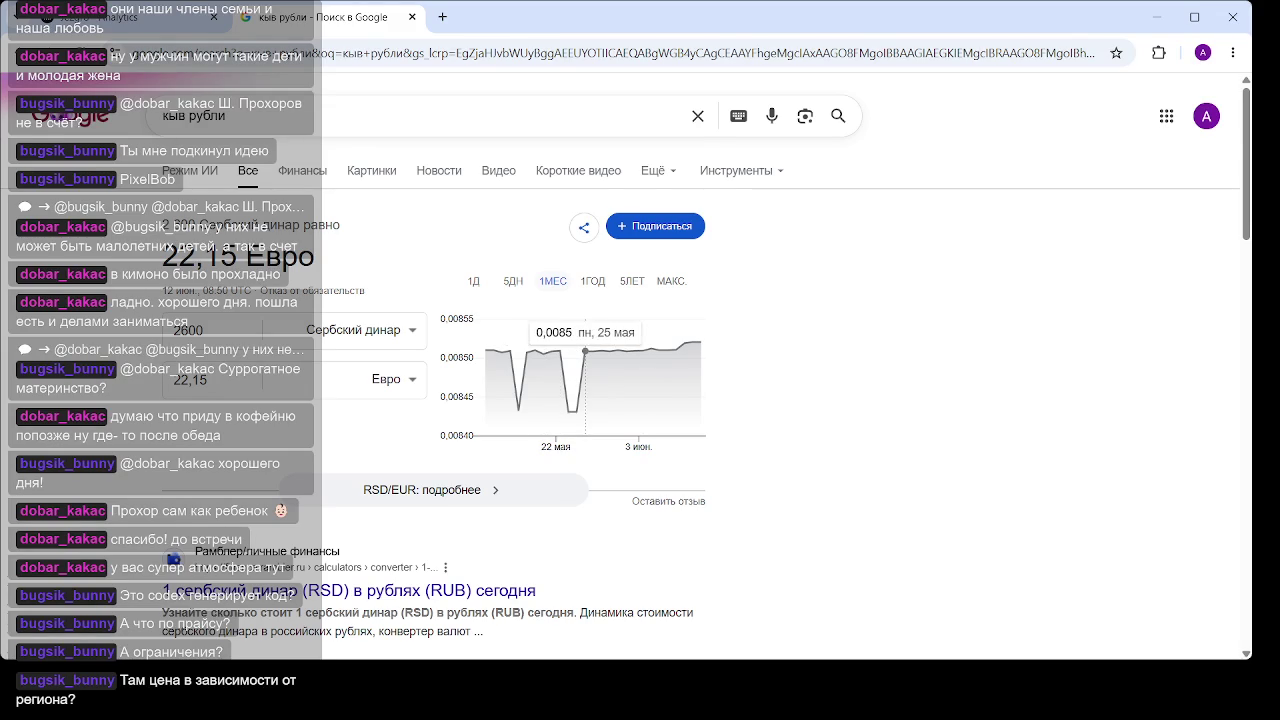
# Switch back to the coffee analytics dashboard tab, then open a blank new tab
pyautogui.hotkey('ctrl', 'Tab')
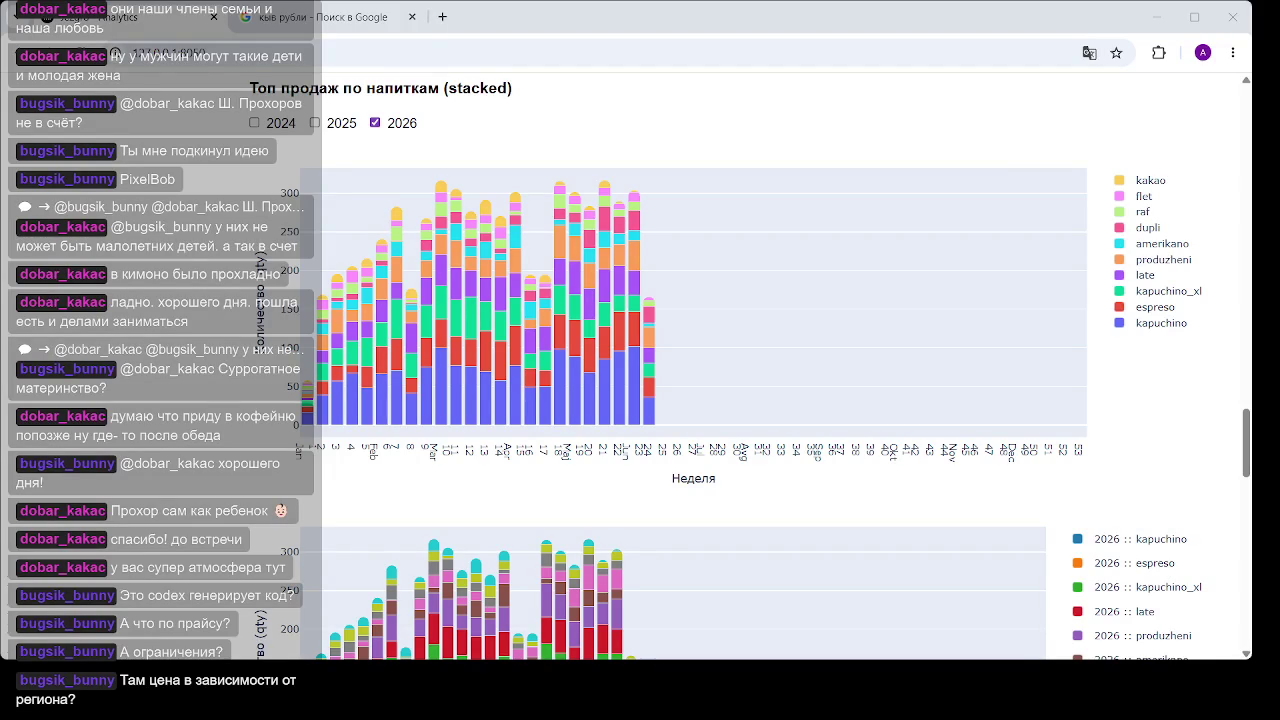
pyautogui.click(444, 15)
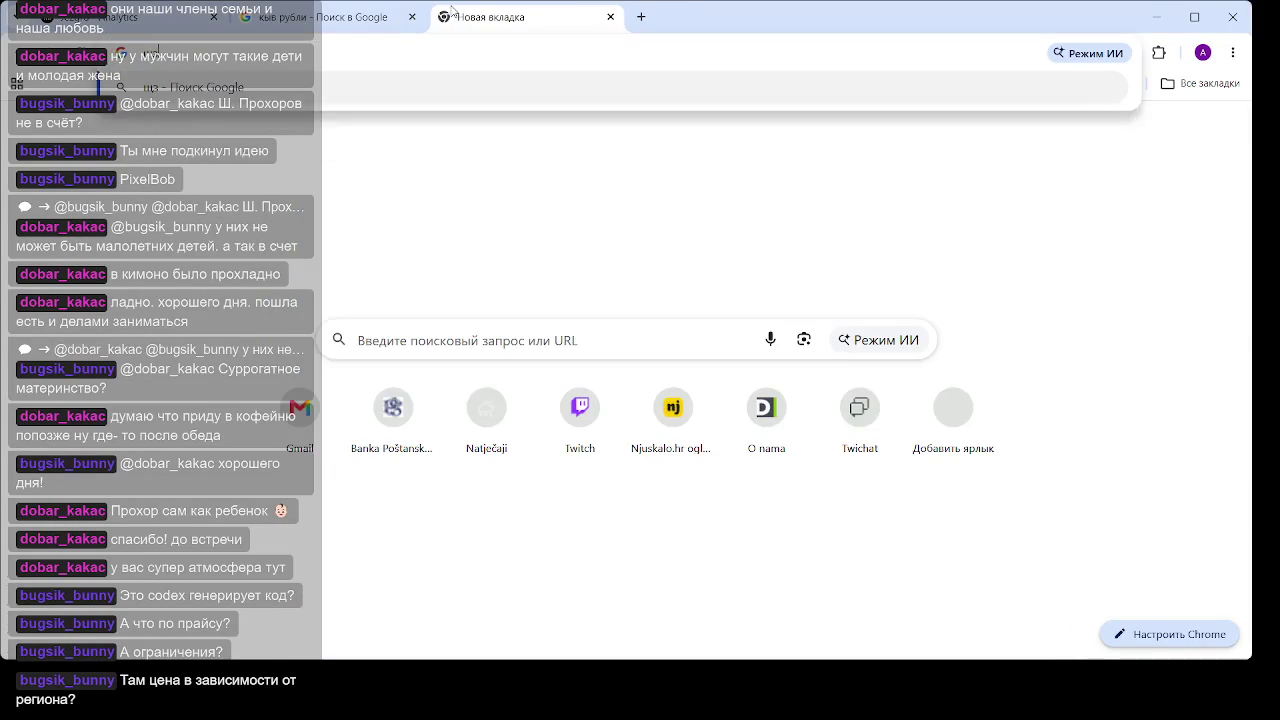
# Search Google for 'openai цена' and open the OpenAI API pricing result
pyautogui.write('цзут фш')
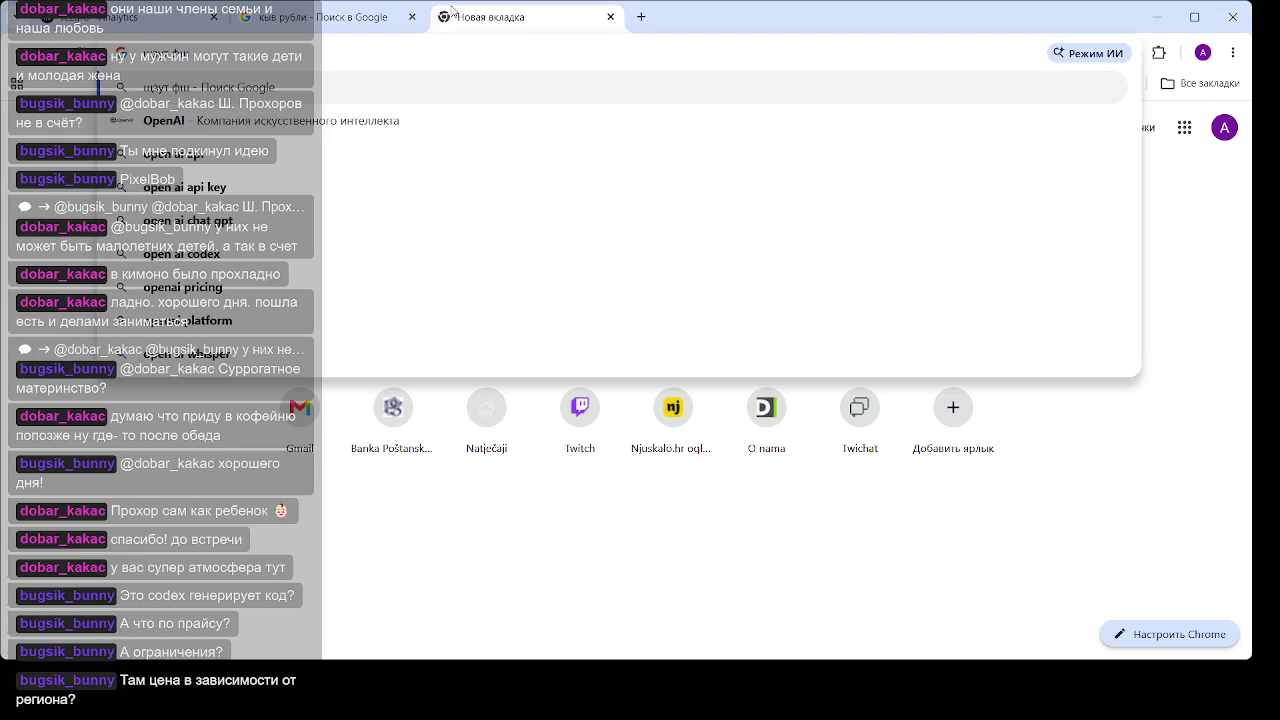
pyautogui.write(' цн')
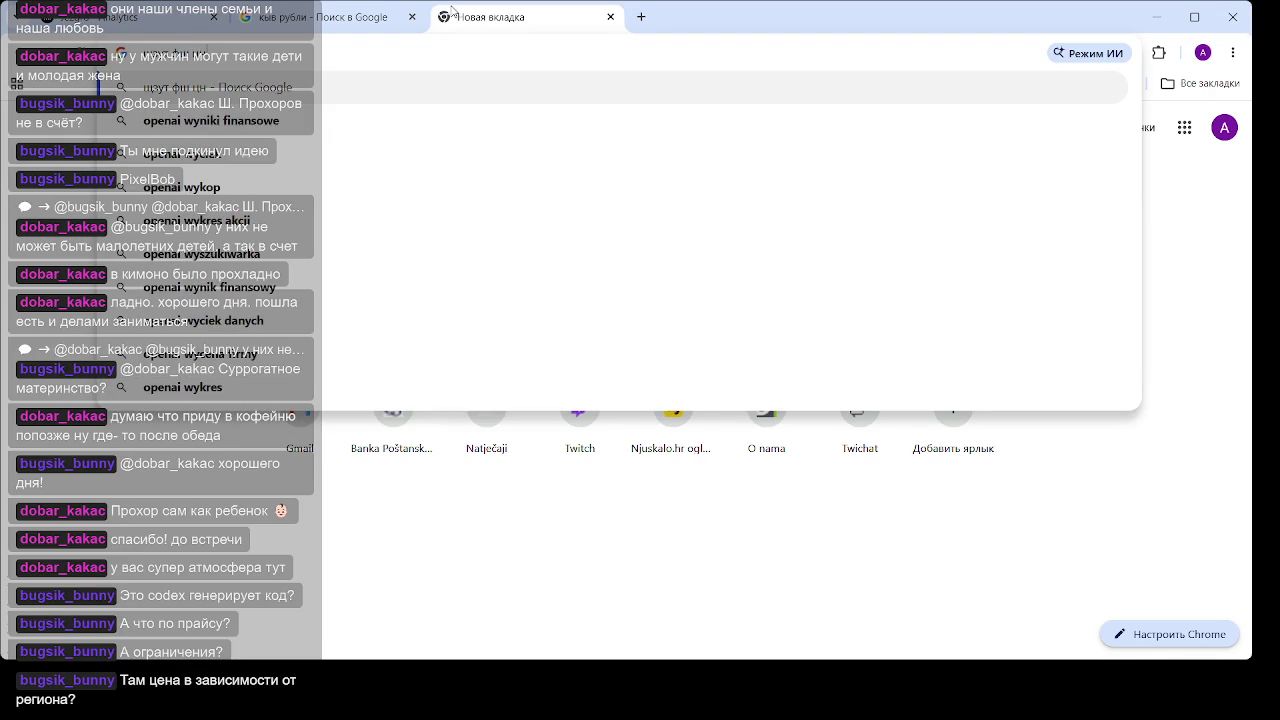
pyautogui.press('BackSpace')
pyautogui.write('ена')
pyautogui.press('Return')
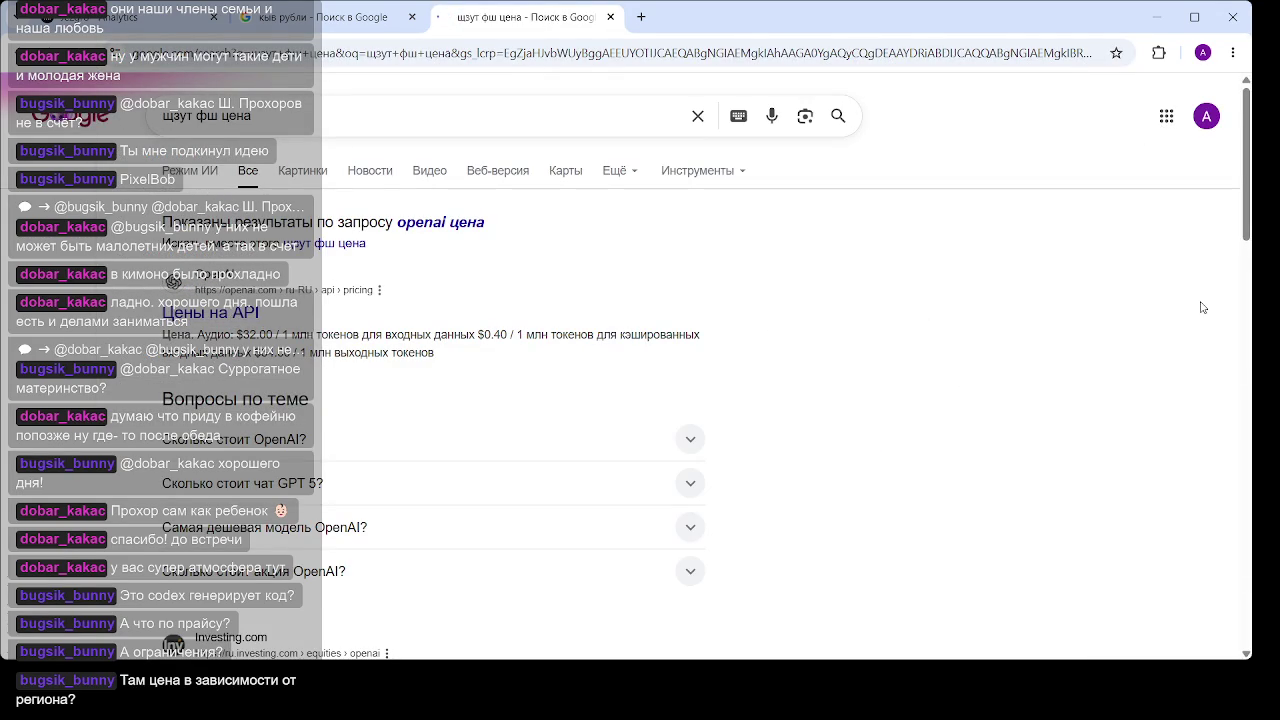
pyautogui.press('Return')
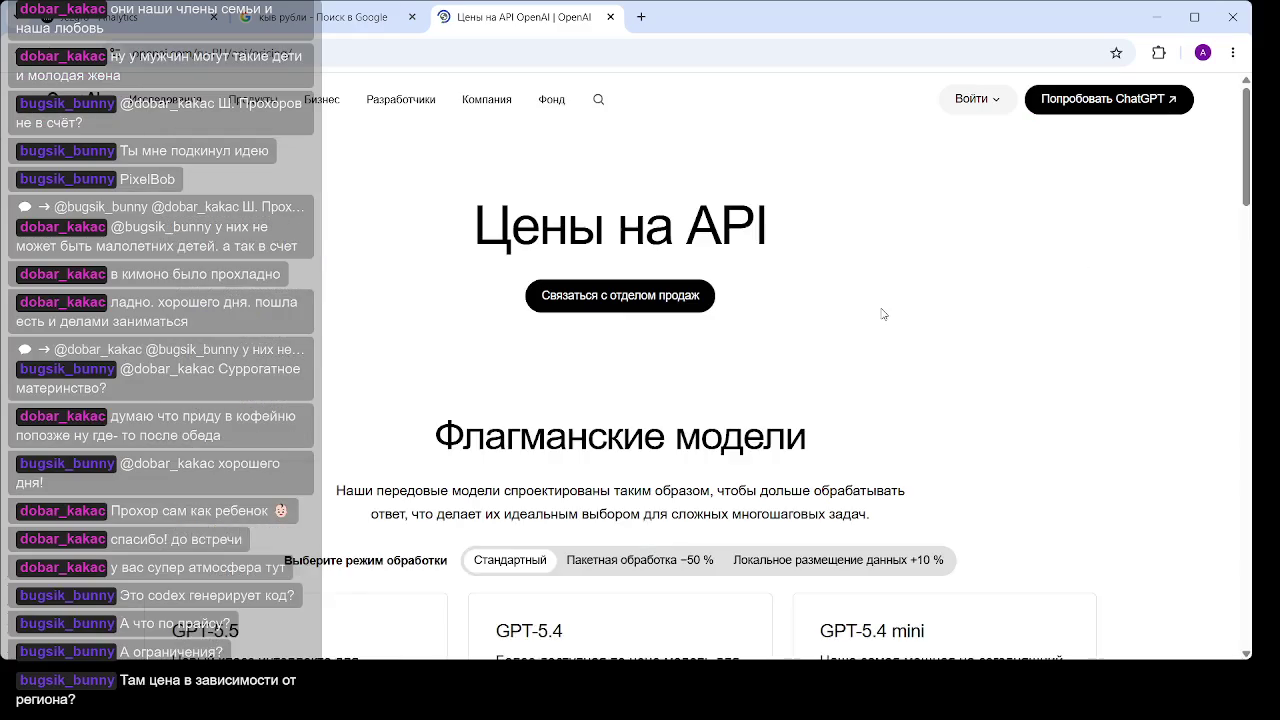
# Scroll through OpenAI's API pricing for models, tools and tiers, then return to Google results
pyautogui.scroll(-5, 874, 309)
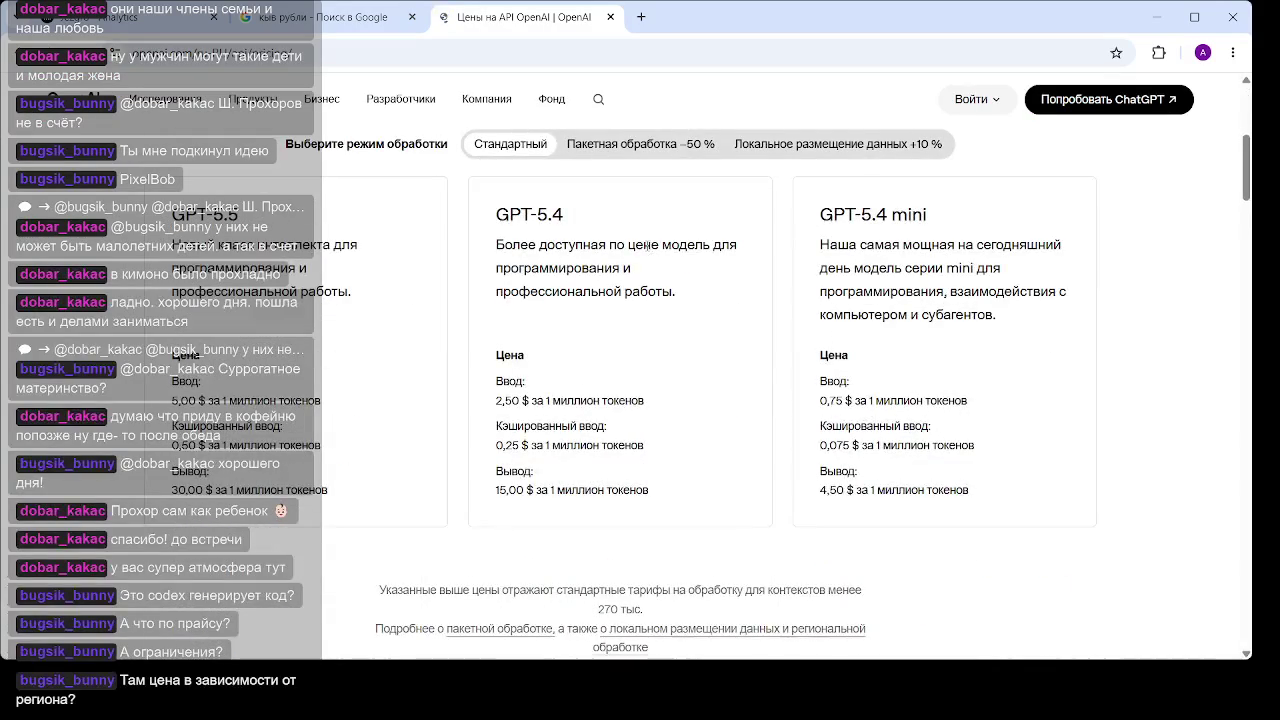
pyautogui.scroll(2, 641, 150)
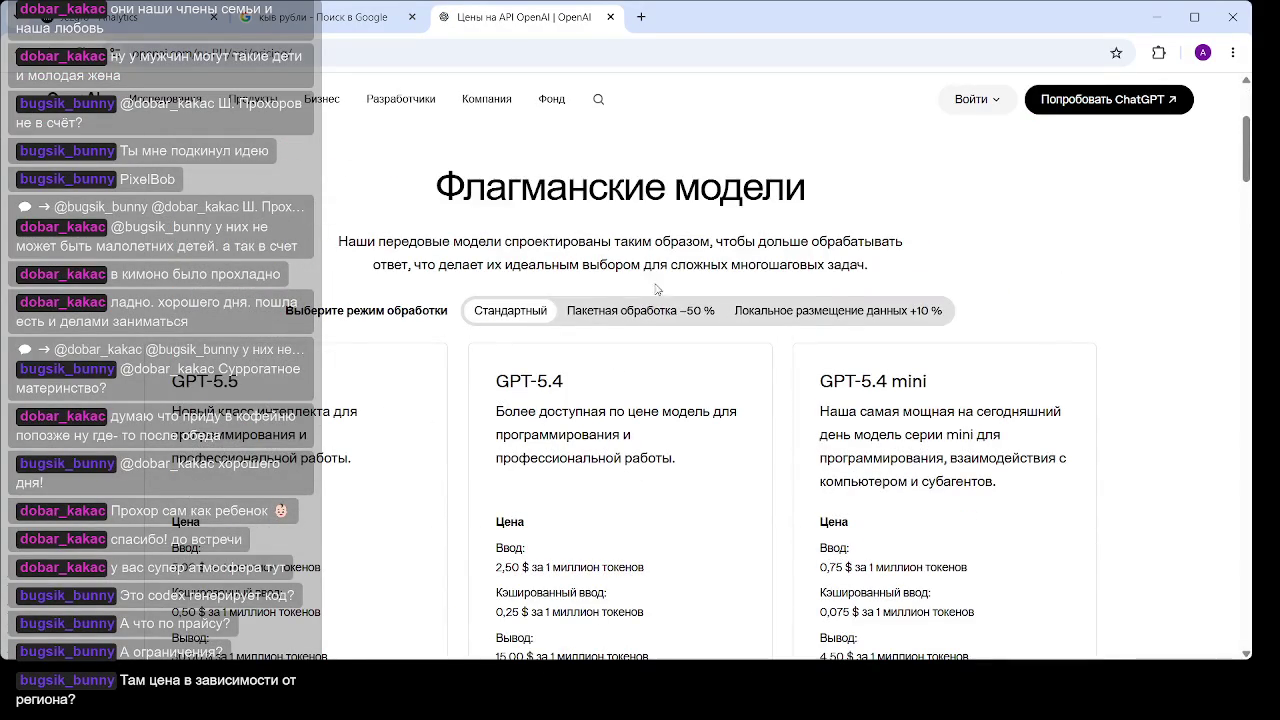
pyautogui.scroll(-8, 655, 292)
pyautogui.scroll(-10, 651, 275)
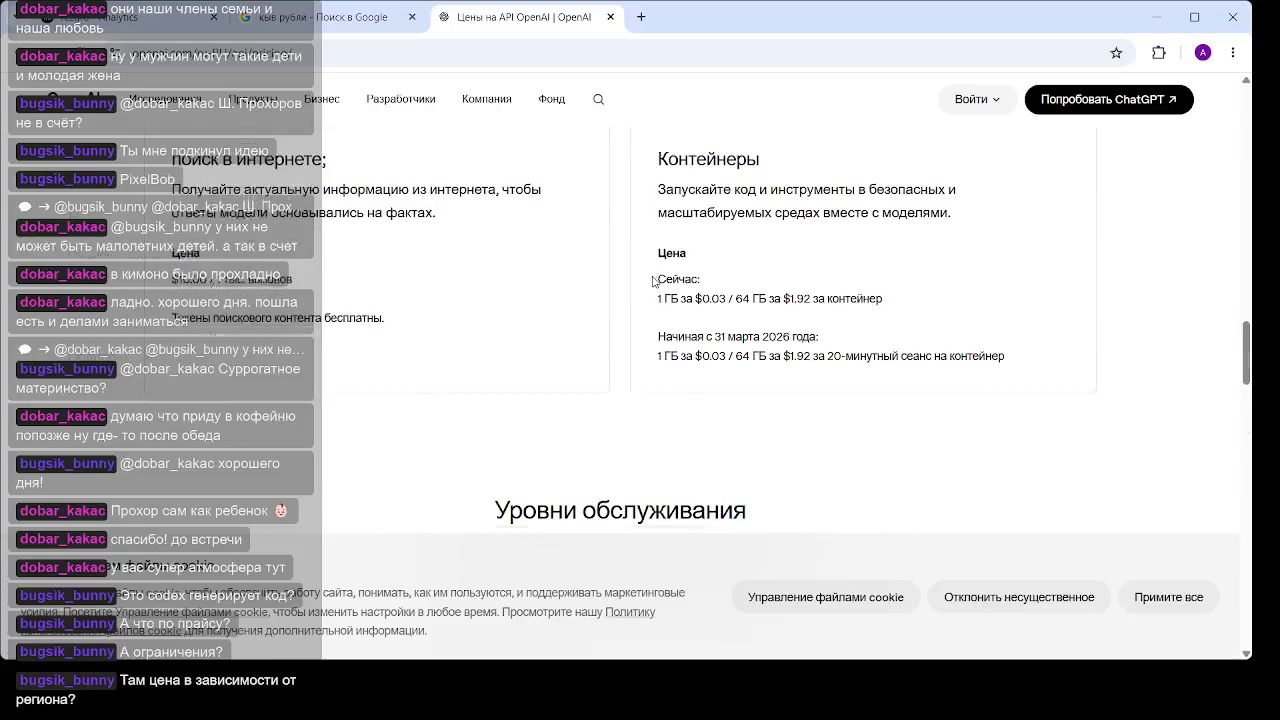
pyautogui.scroll(-5, 651, 277)
pyautogui.scroll(-8, 655, 300)
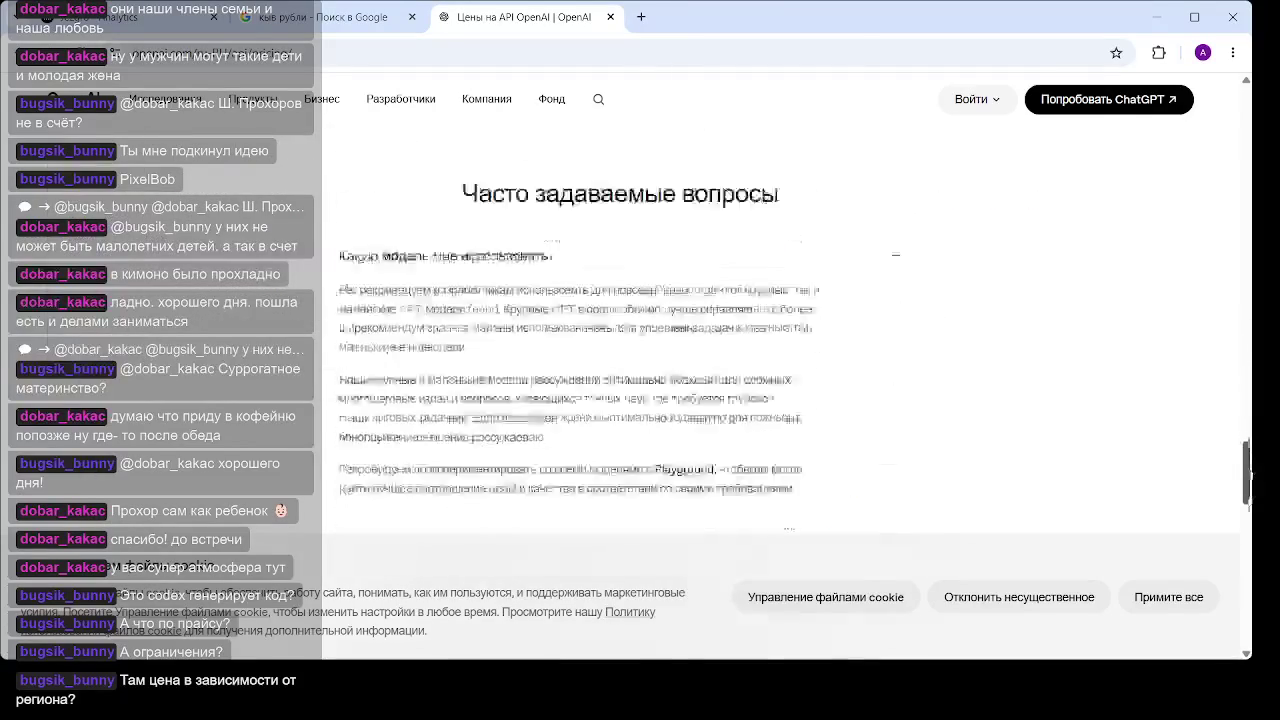
pyautogui.scroll(10, 655, 300)
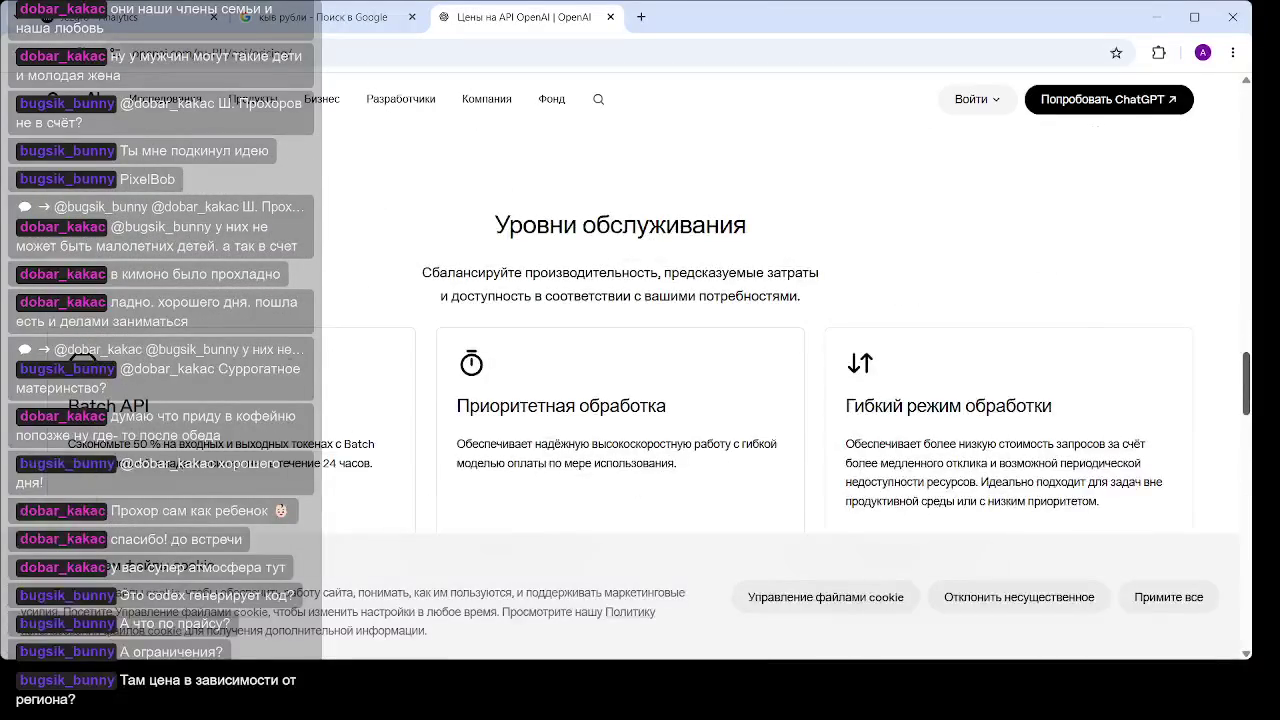
pyautogui.scroll(4, 635, 333)
pyautogui.scroll(10, 640, 350)
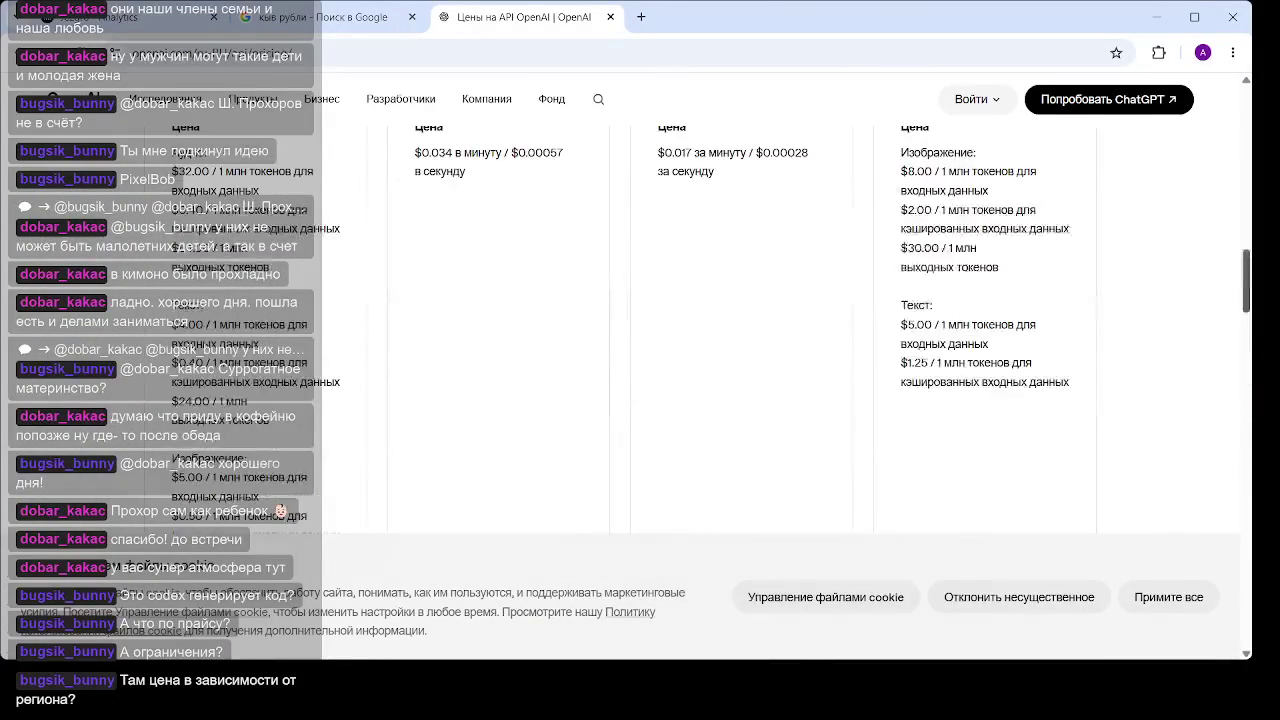
pyautogui.scroll(10, 640, 350)
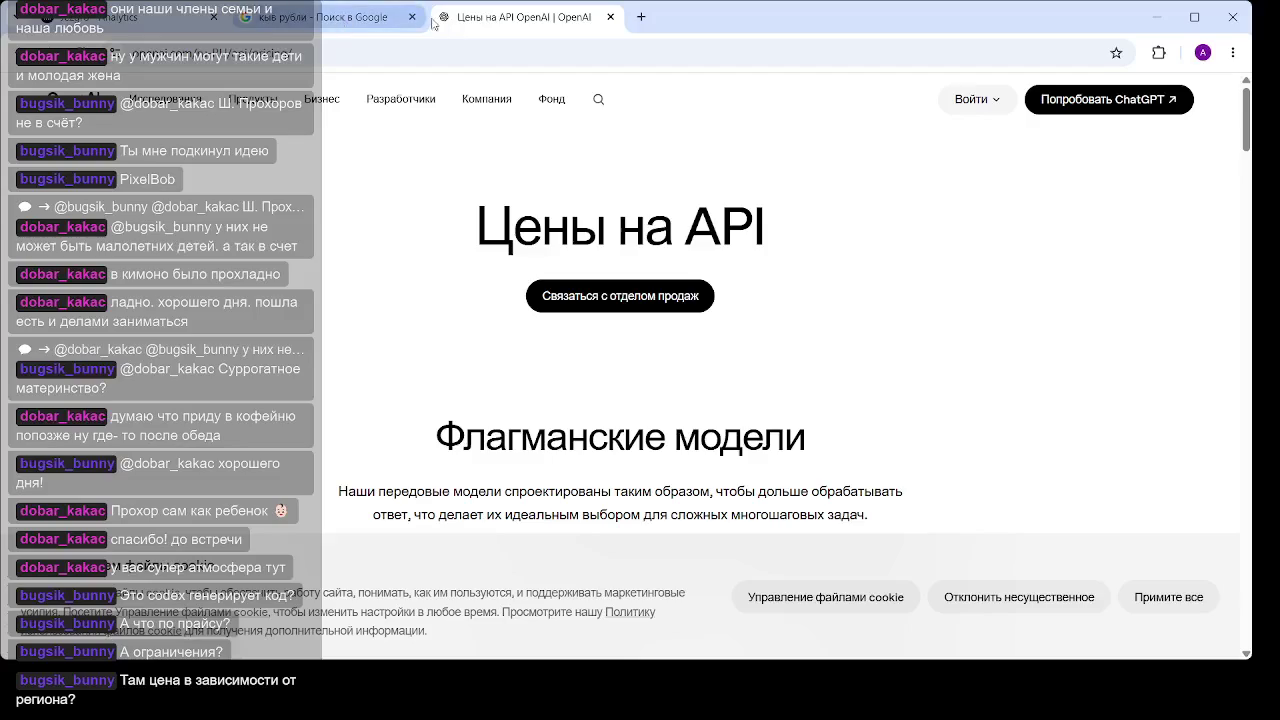
pyautogui.click(18, 52)
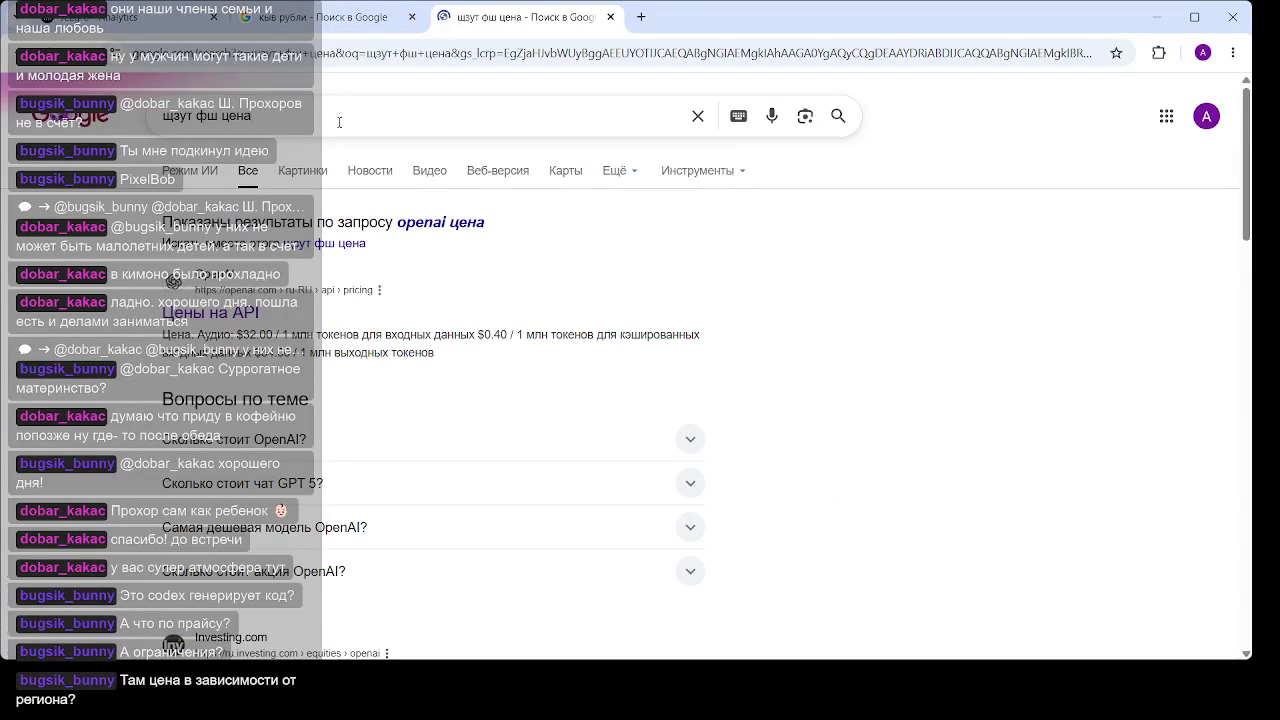
# Add 'plus' (typed as 'здгы') to the query to search for the ChatGPT Plus price
pyautogui.click(340, 118)
pyautogui.write('з')
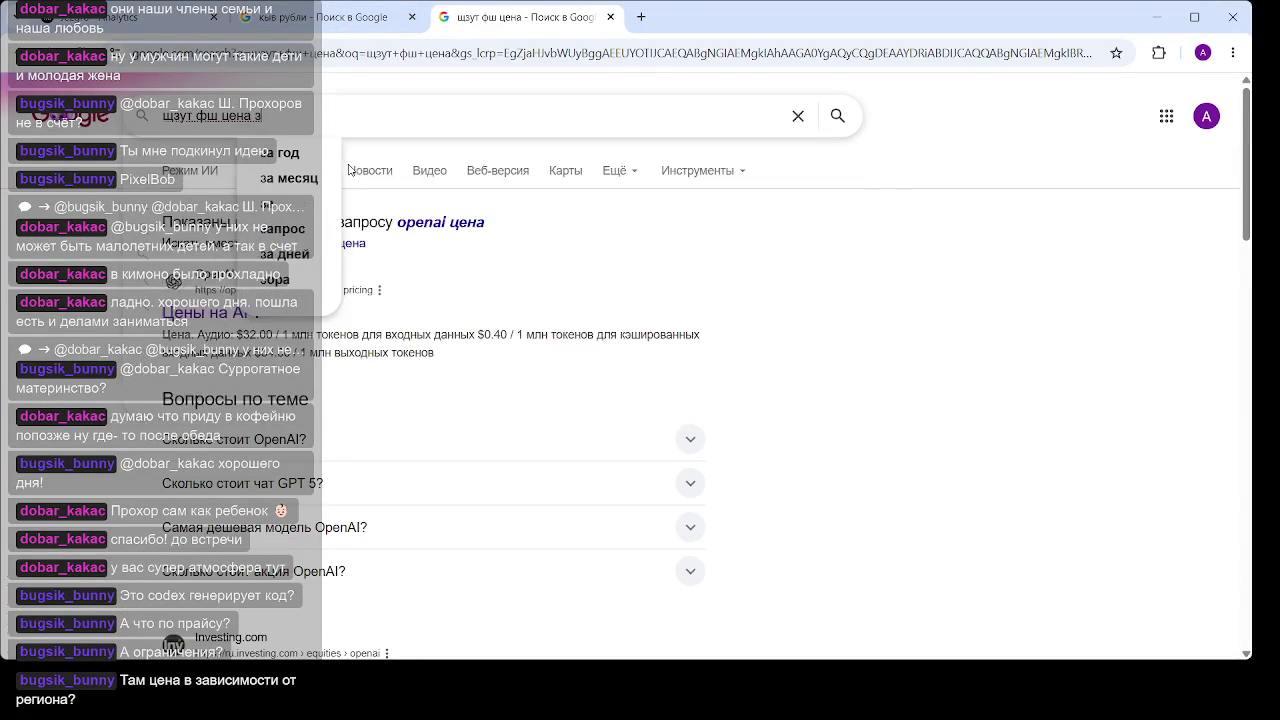
pyautogui.write('дгы')
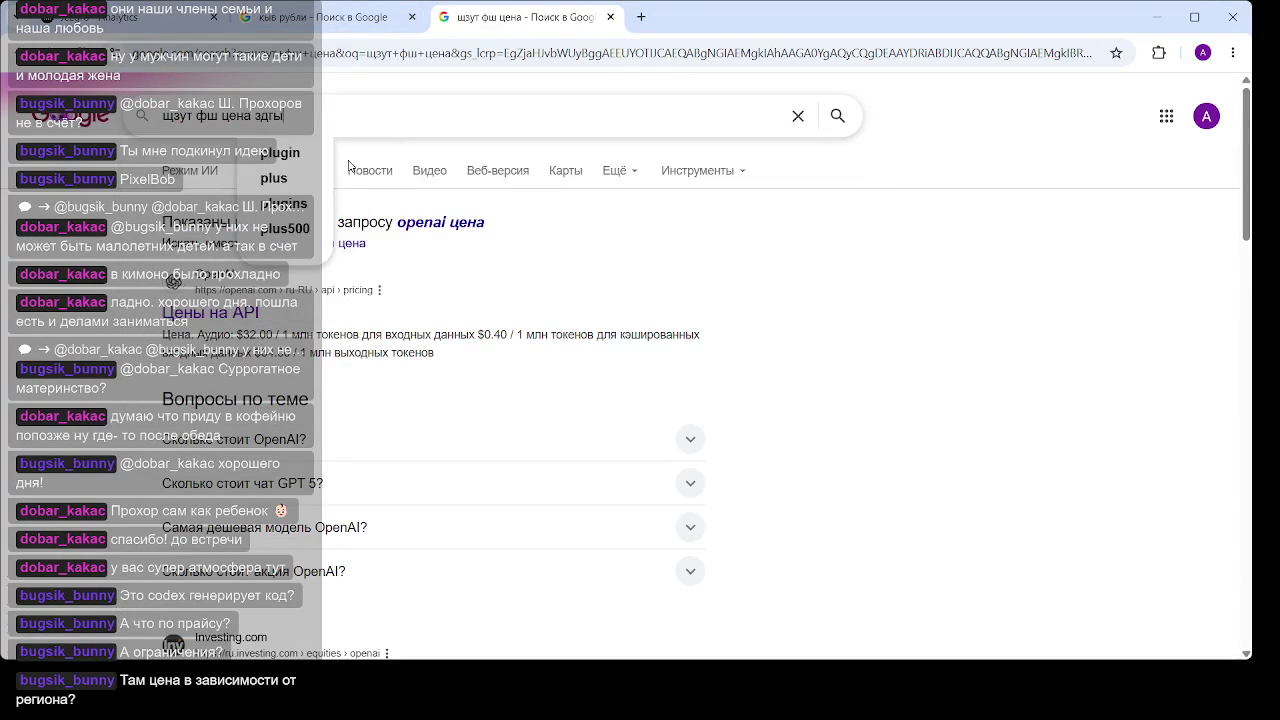
pyautogui.press('Return')
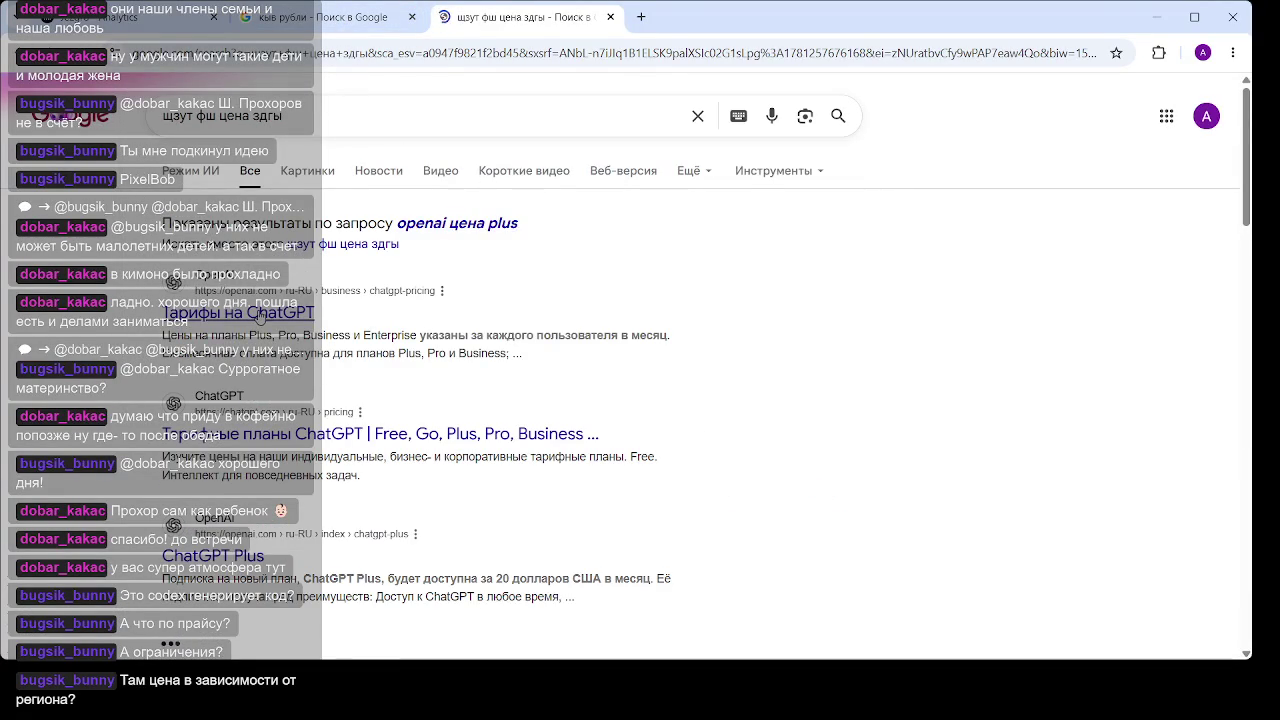
# Open the ChatGPT pricing result and scroll through the Go, Plus and Pro plan cards
pyautogui.click(333, 442)
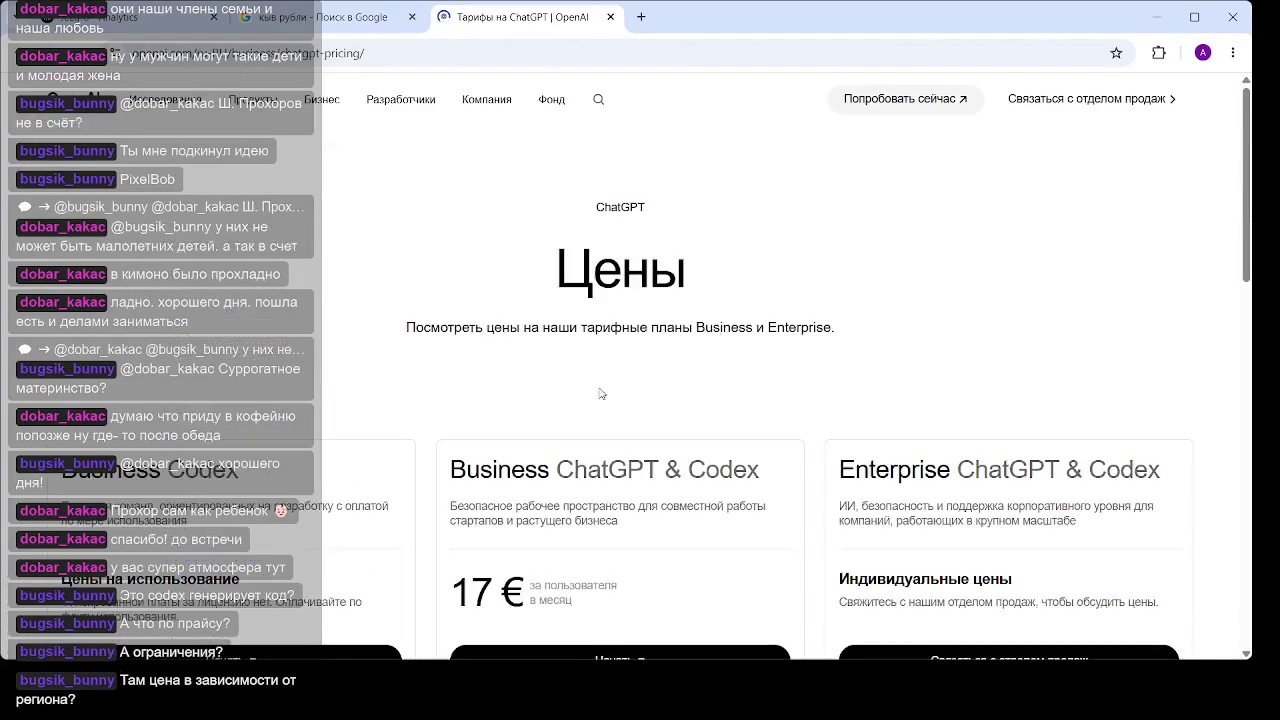
pyautogui.scroll(-2, 703, 296)
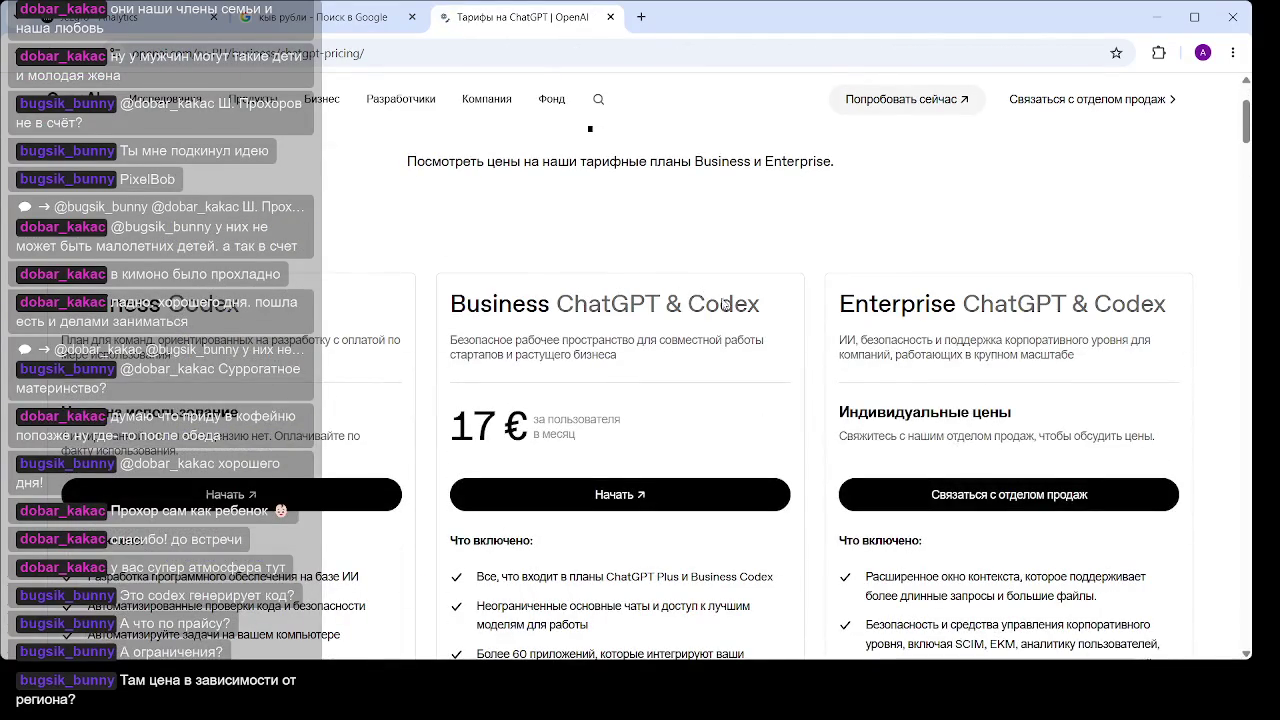
pyautogui.scroll(-3, 841, 279)
pyautogui.scroll(-10, 841, 279)
pyautogui.scroll(8, 771, 317)
pyautogui.scroll(4, 771, 317)
pyautogui.scroll(3, 606, 316)
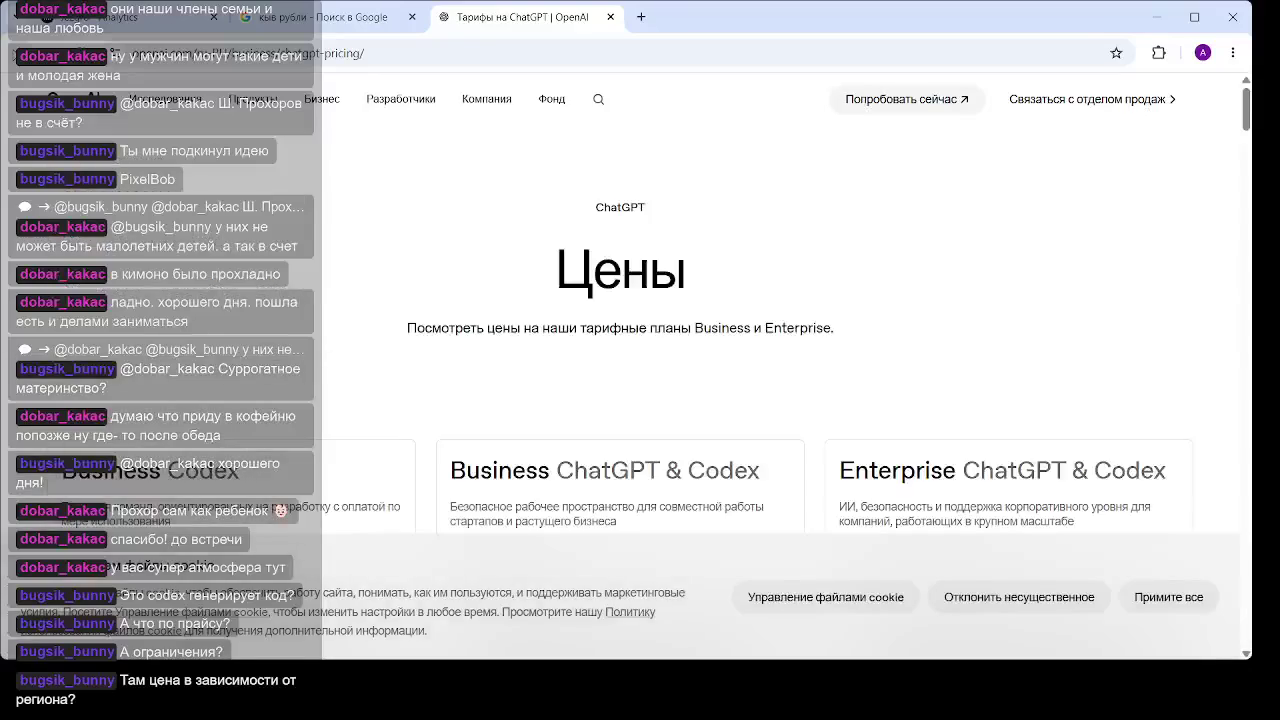
pyautogui.hotkey('alt', 'Left')
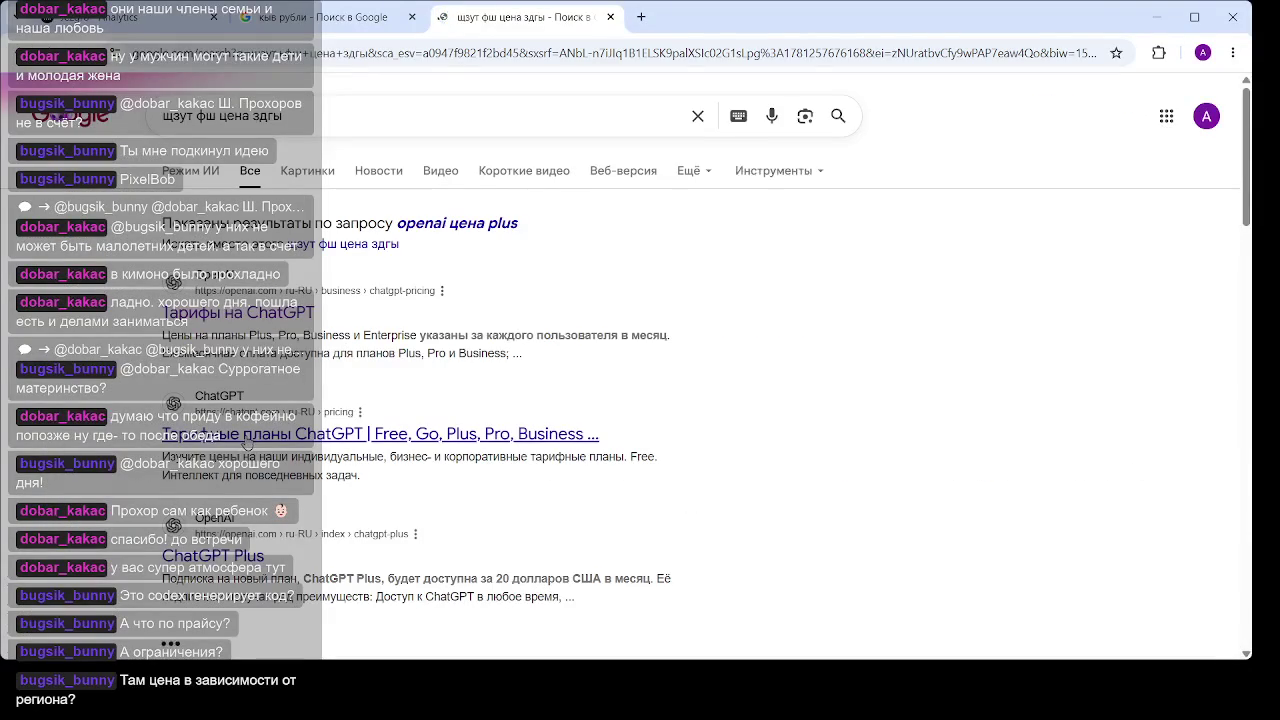
pyautogui.scroll(-3, 757, 208)
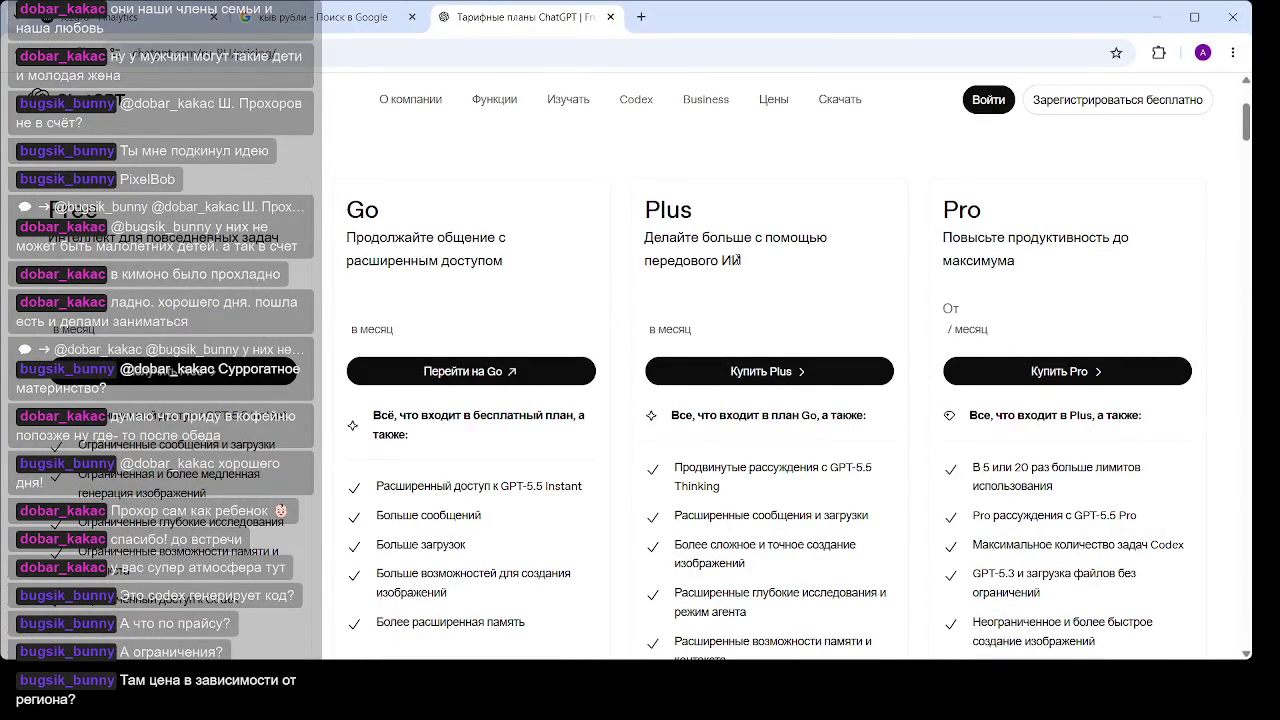
# Check the Go 5 €, Plus 23 €, Pro 85 € prices, then return to the converter tab
pyautogui.scroll(-3, 738, 259)
pyautogui.scroll(-2, 738, 260)
pyautogui.scroll(7, 745, 290)
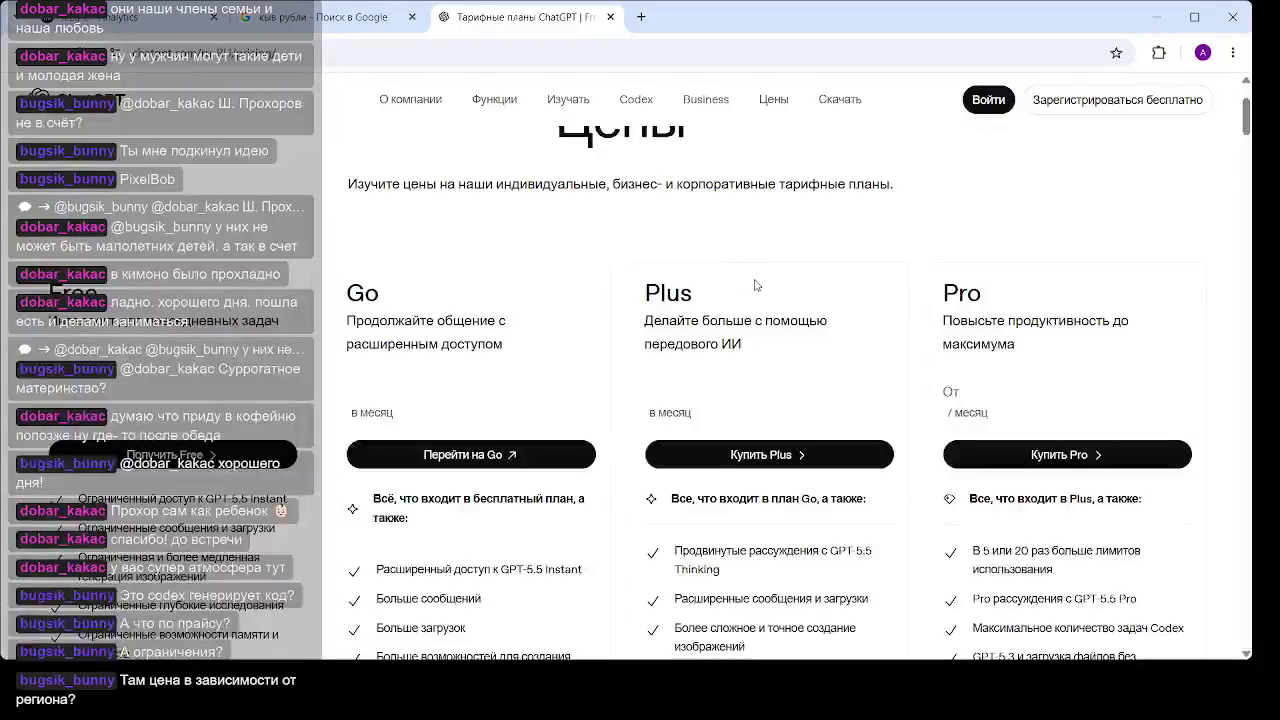
pyautogui.scroll(-3, 689, 311)
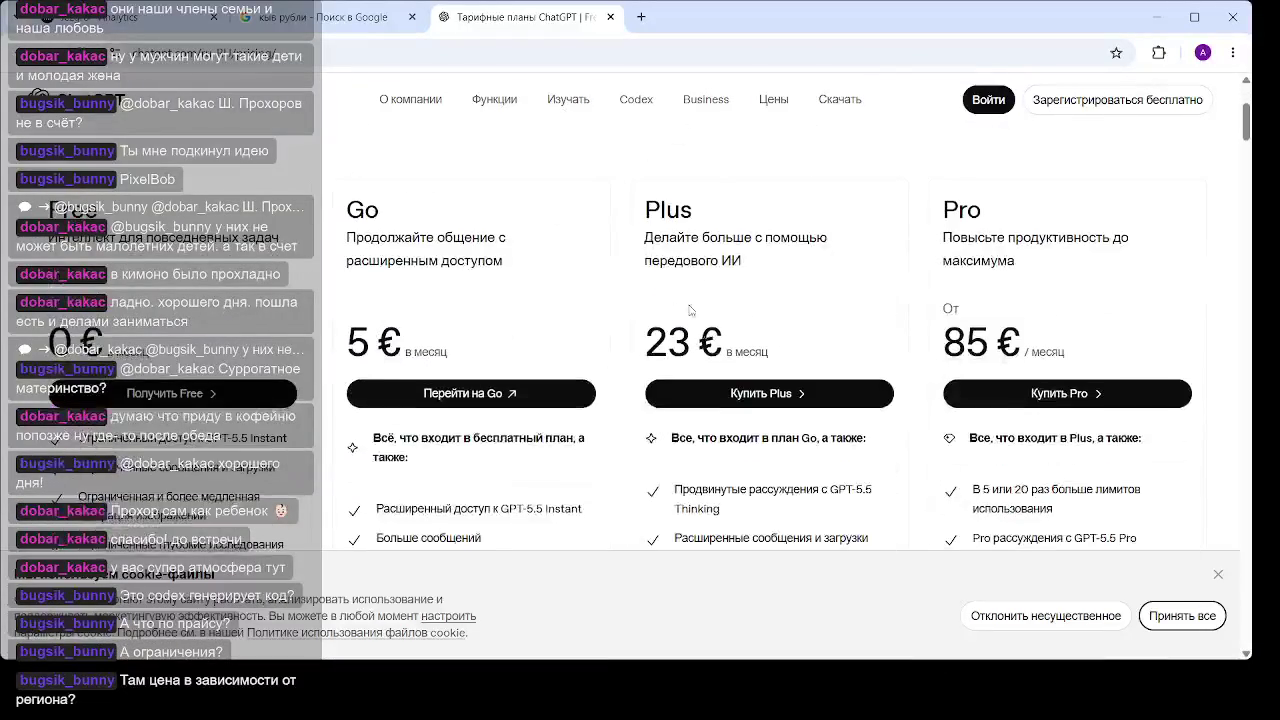
pyautogui.moveTo(666, 345); pyautogui.dragTo(697, 345)
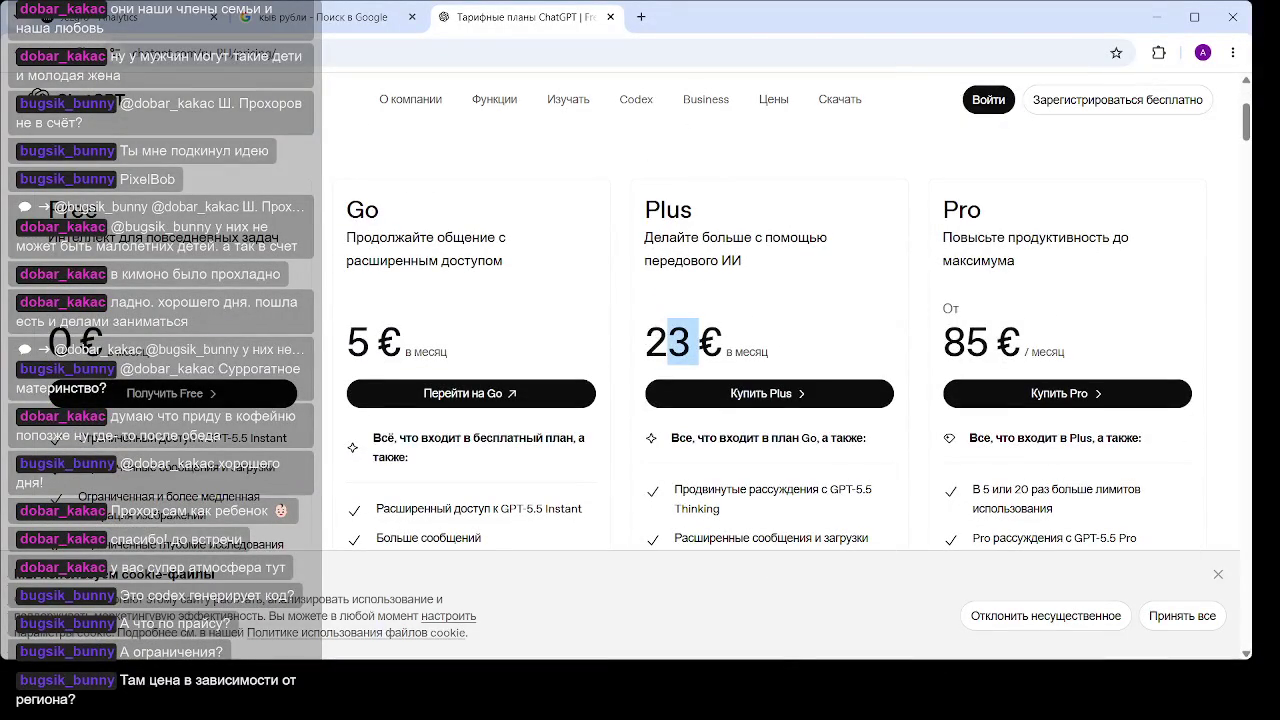
pyautogui.hotkey('ctrl', 'shift', 'Tab')
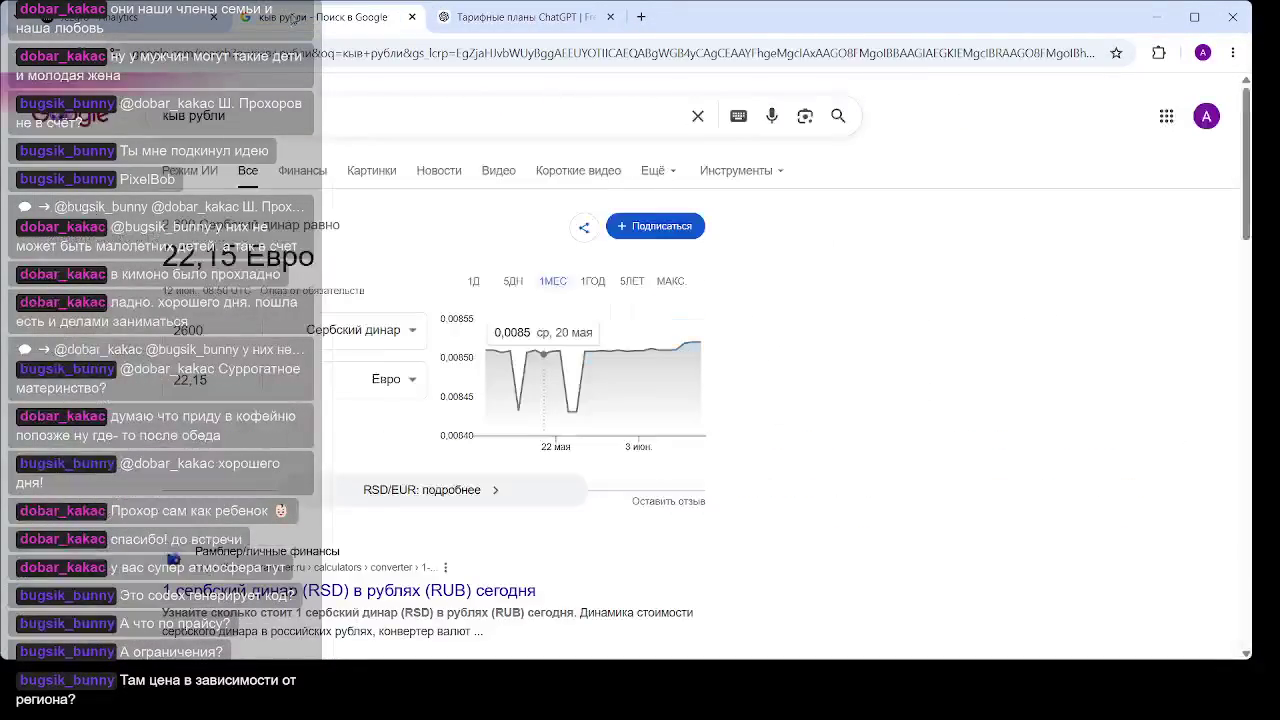
# Select the 22,15 Euro converter result, then switch back to the ChatGPT pricing tab
pyautogui.click(208, 380)
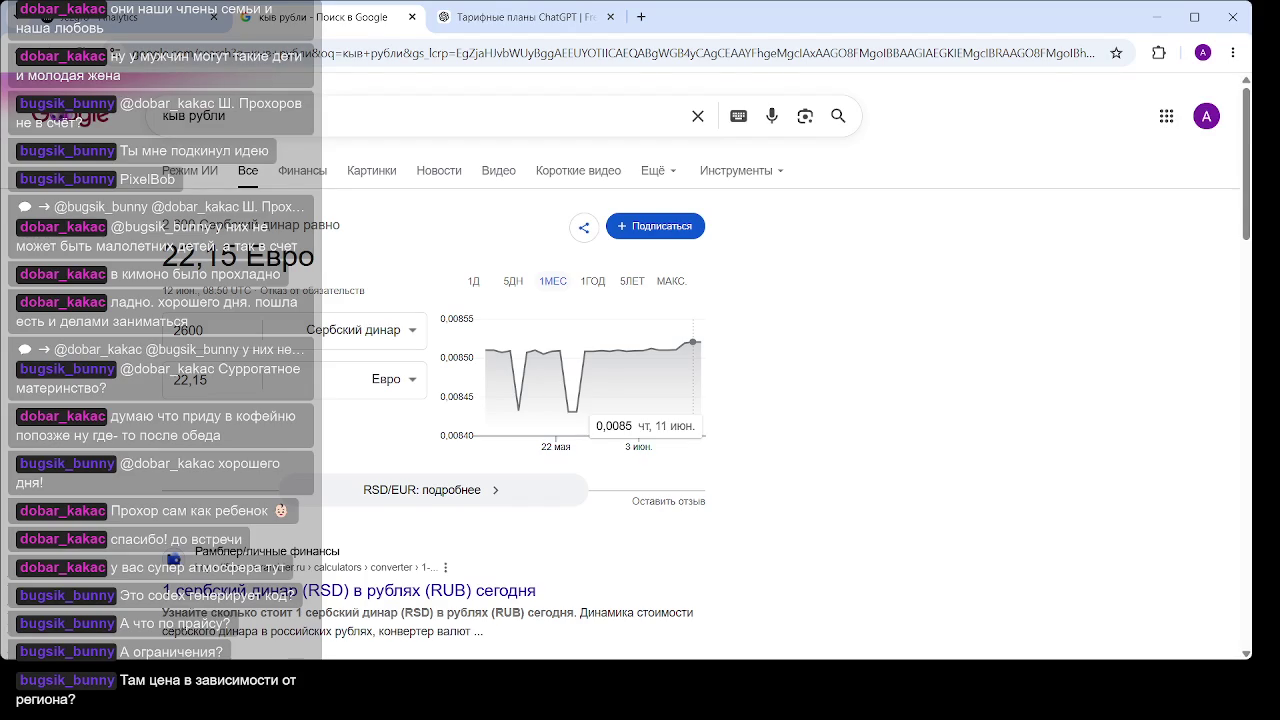
pyautogui.click(436, 17)
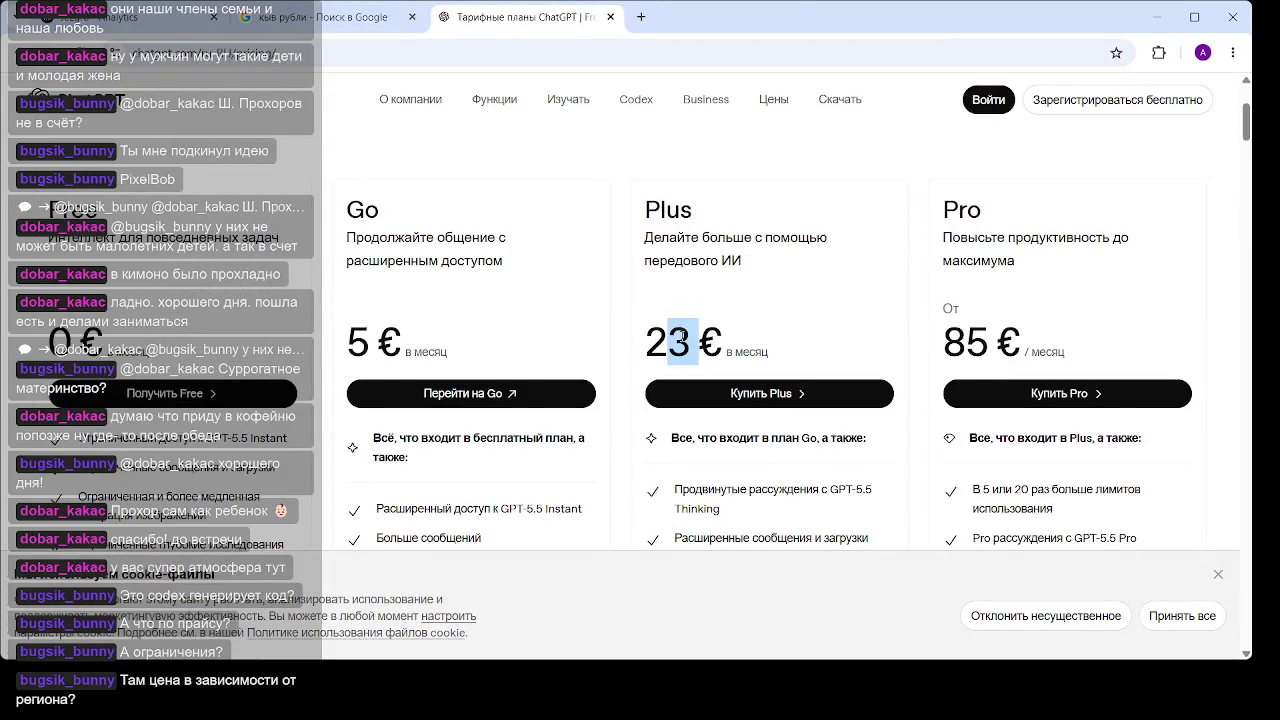
# Scroll to the Go, Plus and Pro feature lists, then switch back to the coffee dashboard
pyautogui.scroll(-2, 683, 335)
pyautogui.scroll(-2, 720, 345)
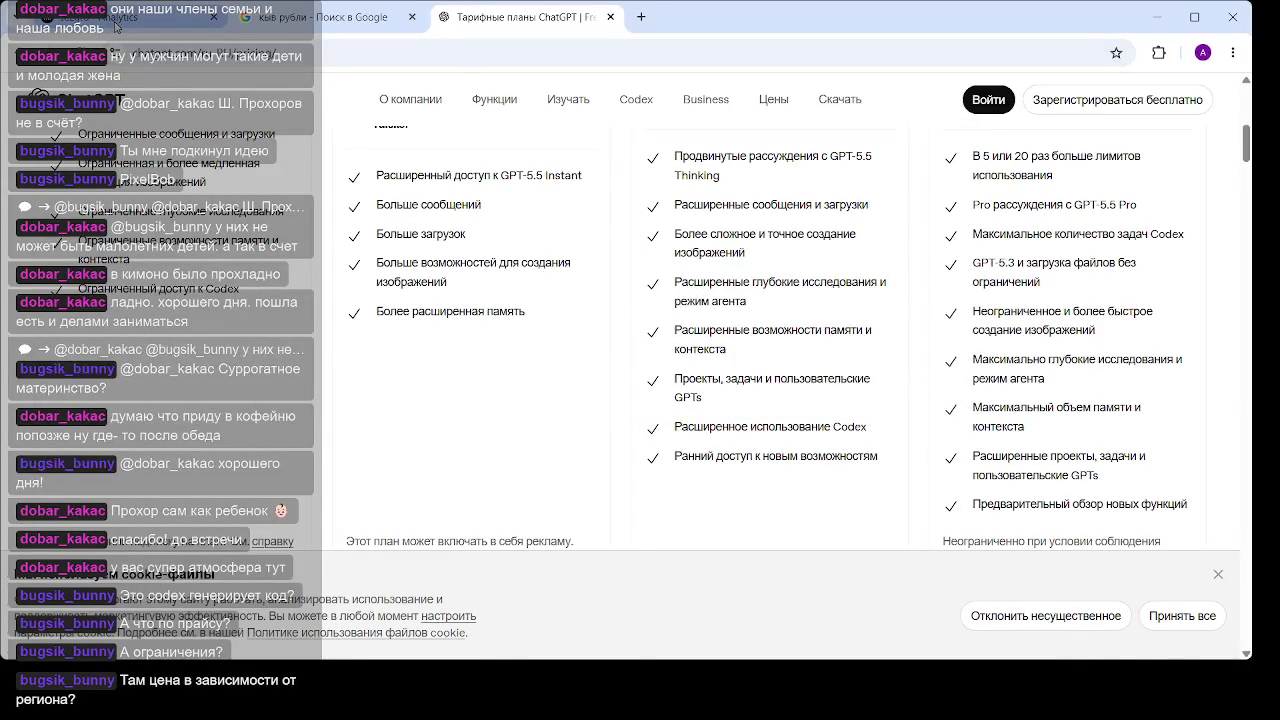
pyautogui.click(115, 20)
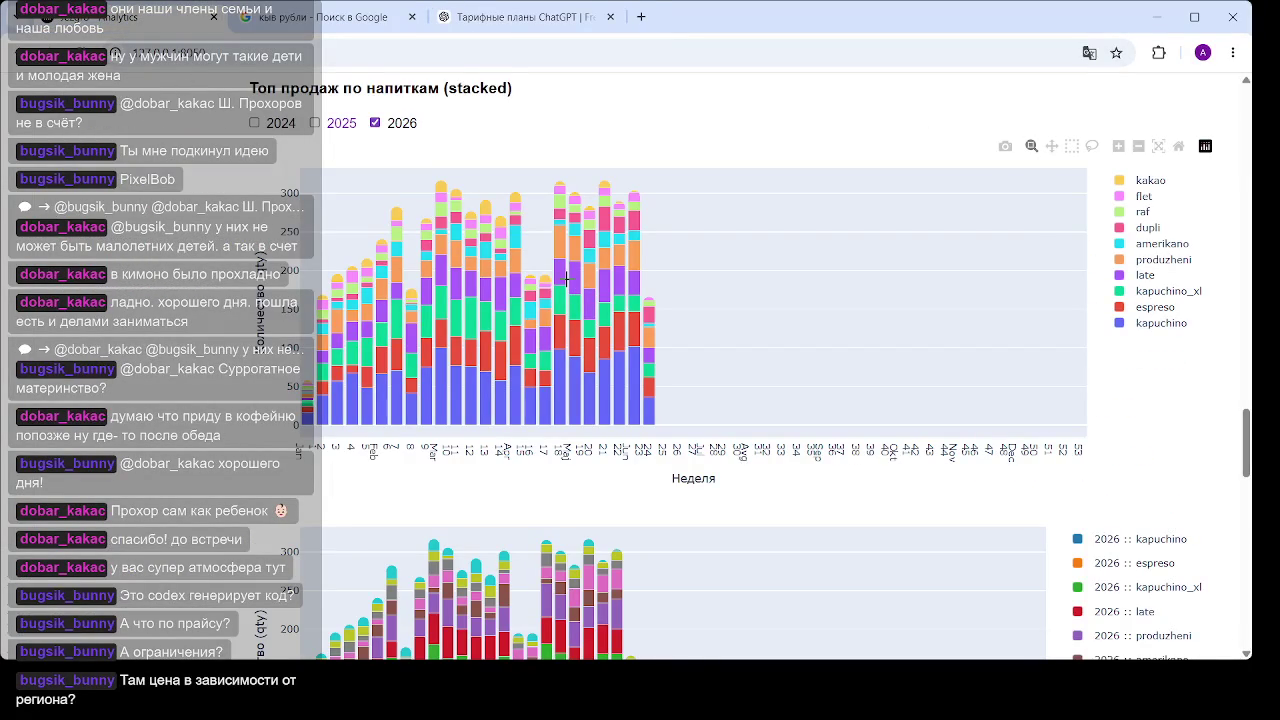
# Tick 2025 in the 'Топ продаж по напиткам (stacked)' year filter
pyautogui.scroll(4, 490, 316)
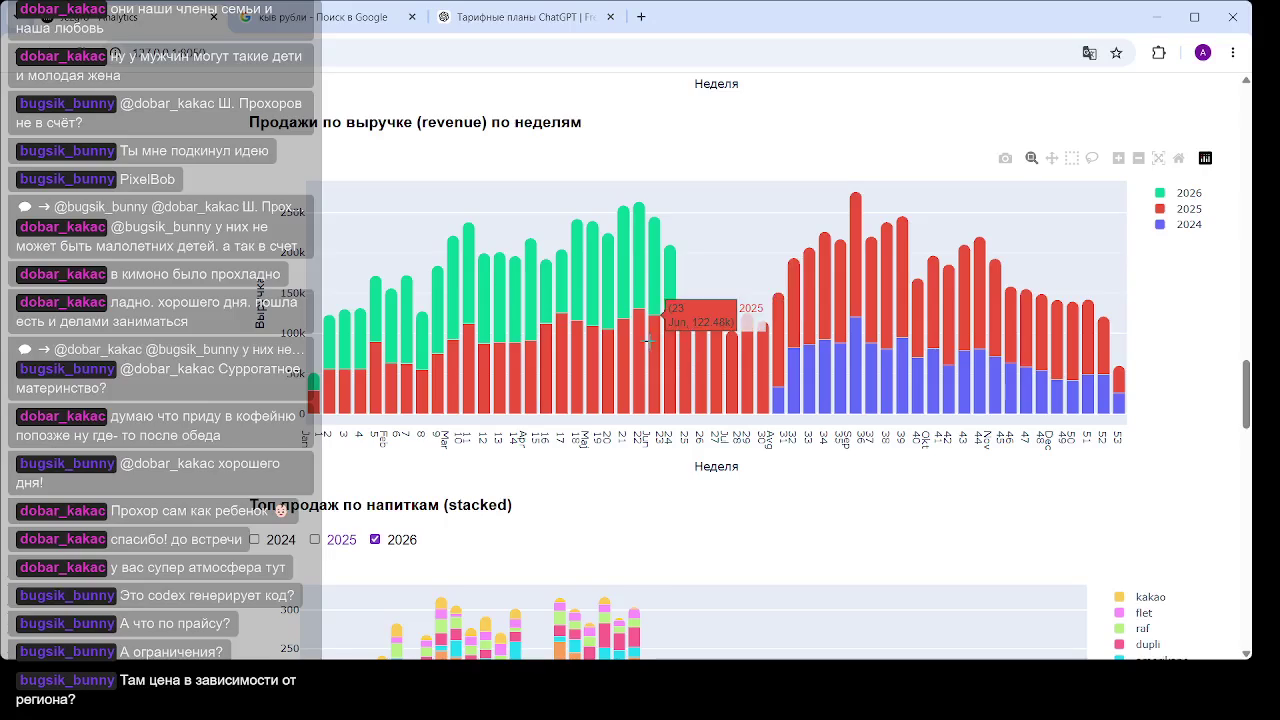
pyautogui.scroll(-5, 700, 269)
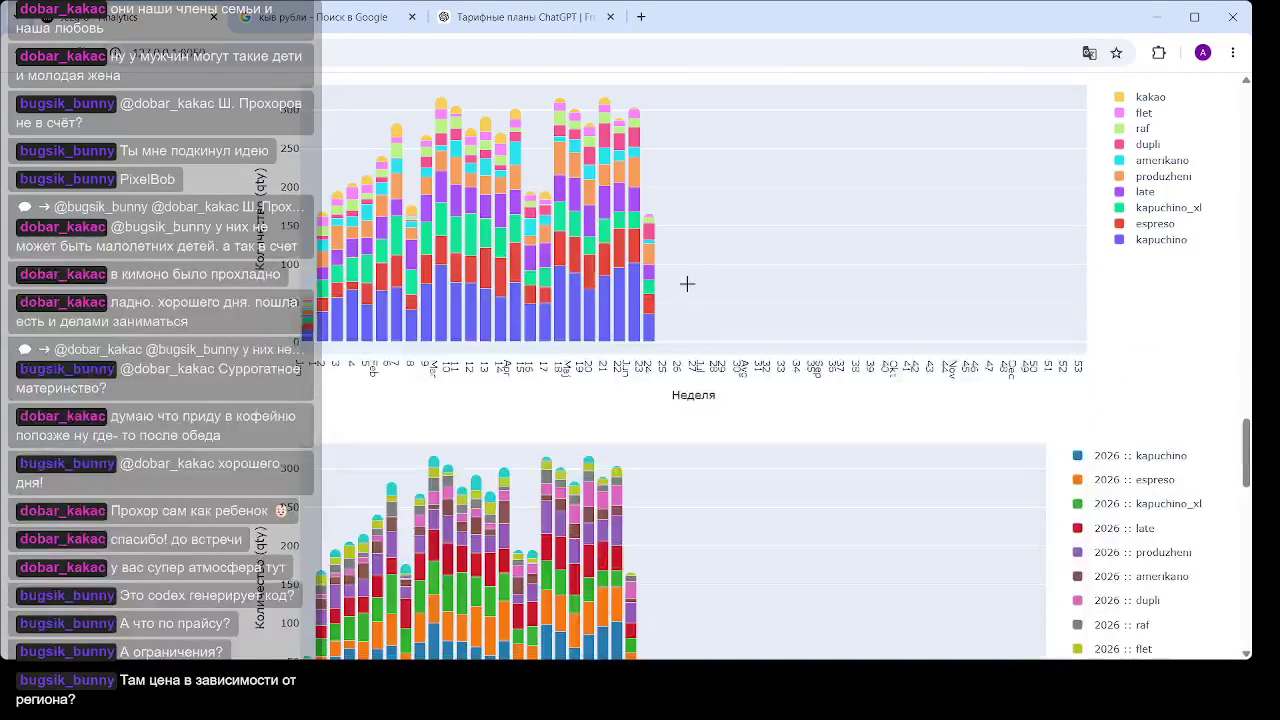
pyautogui.scroll(-3, 689, 295)
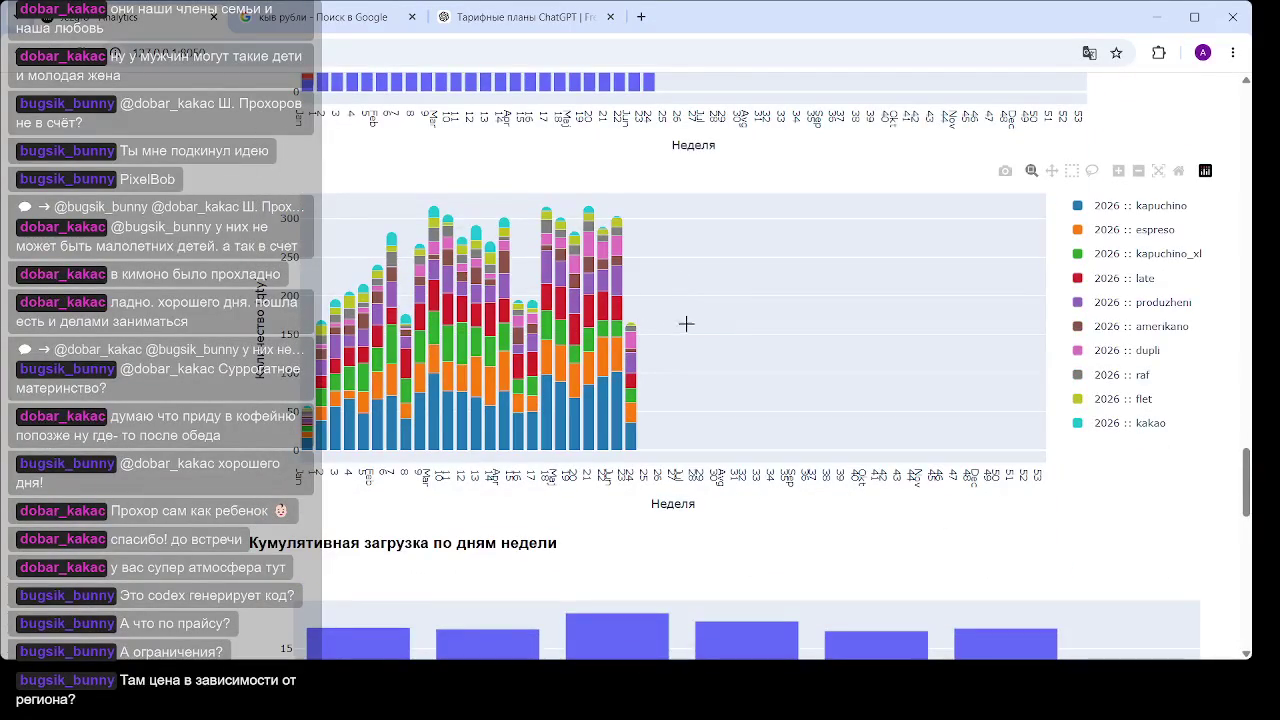
pyautogui.scroll(4, 475, 356)
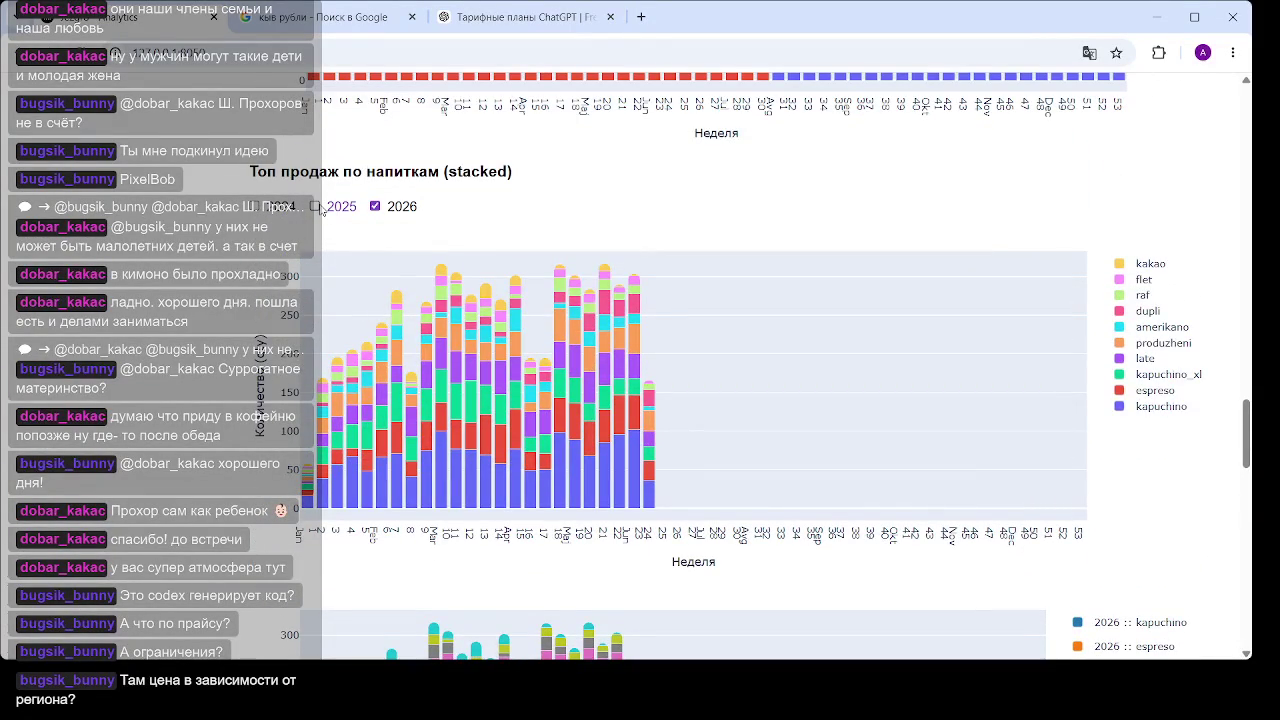
pyautogui.click(314, 207)
# Zoom the 2025 weekly stacked drink chart into weeks 9 to 24
pyautogui.scroll(-2, 856, 305)
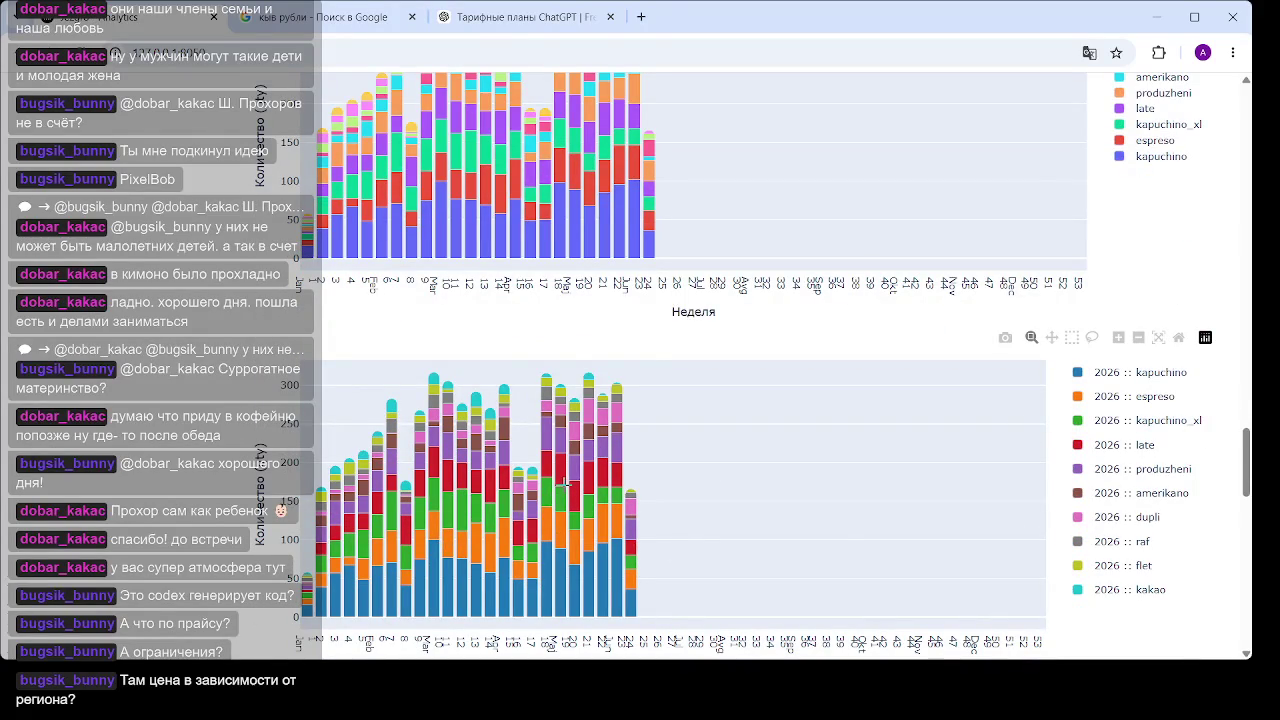
pyautogui.scroll(-2, 560, 490)
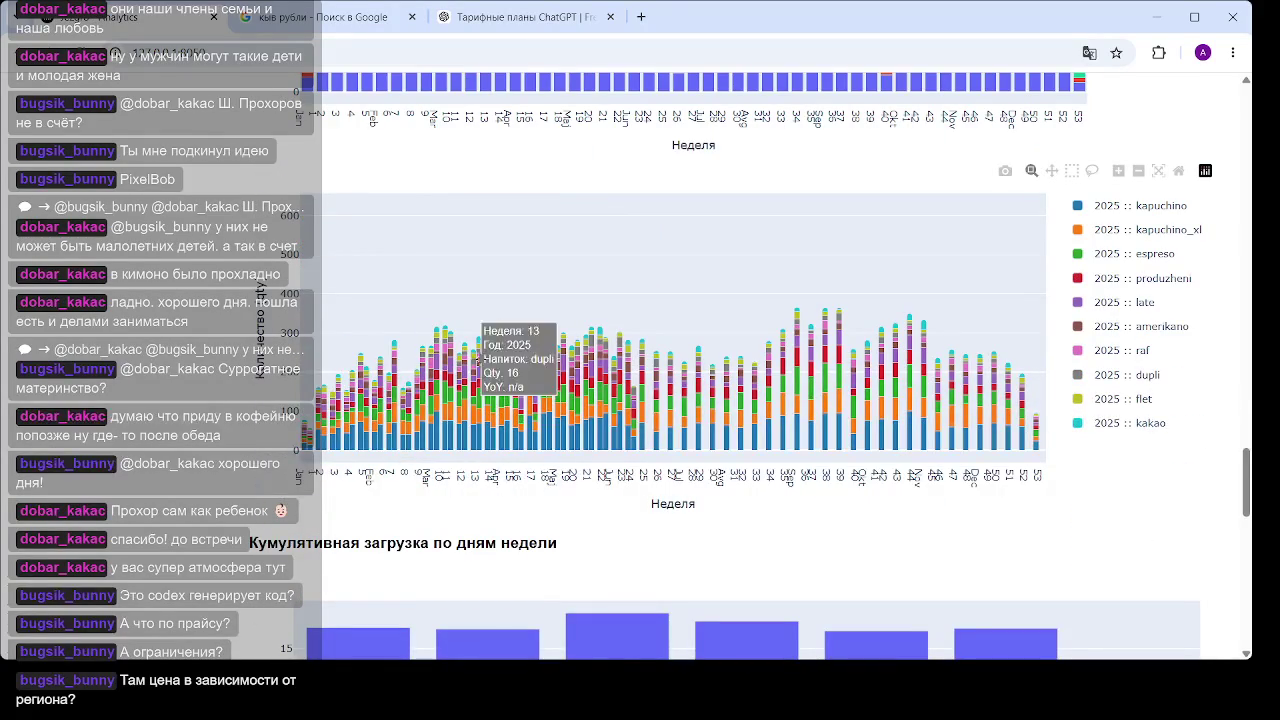
pyautogui.moveTo(413, 372); pyautogui.dragTo(642, 370)
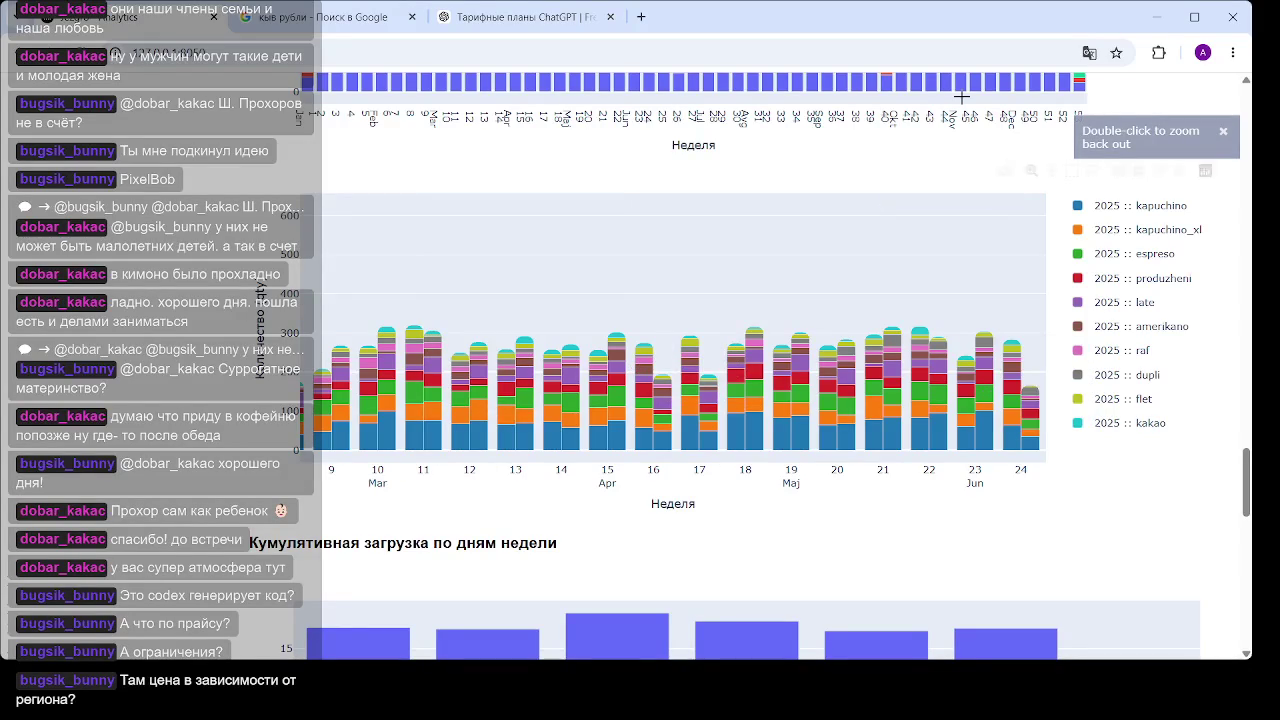
# Inspect the weeks 9–24 drink chart, where kapuchino dominates and weeks total about 250–300
pyautogui.moveTo(980, 434)
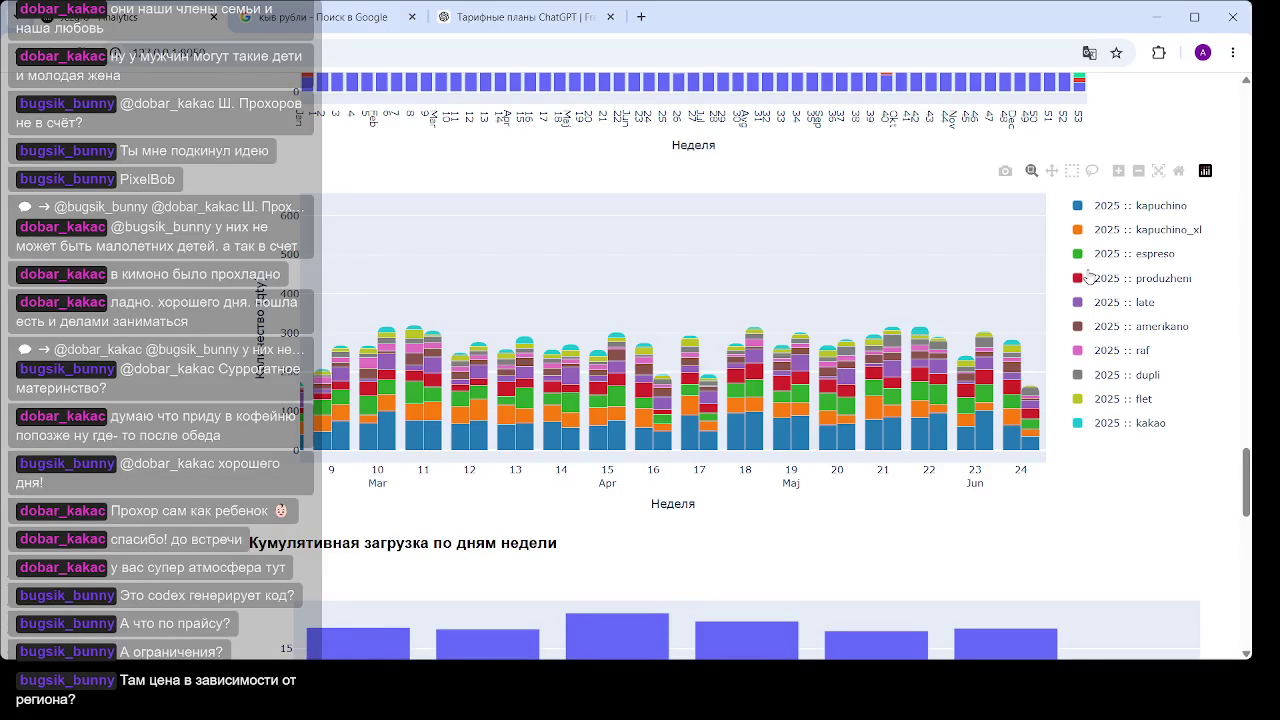
pyautogui.moveTo(658, 387)
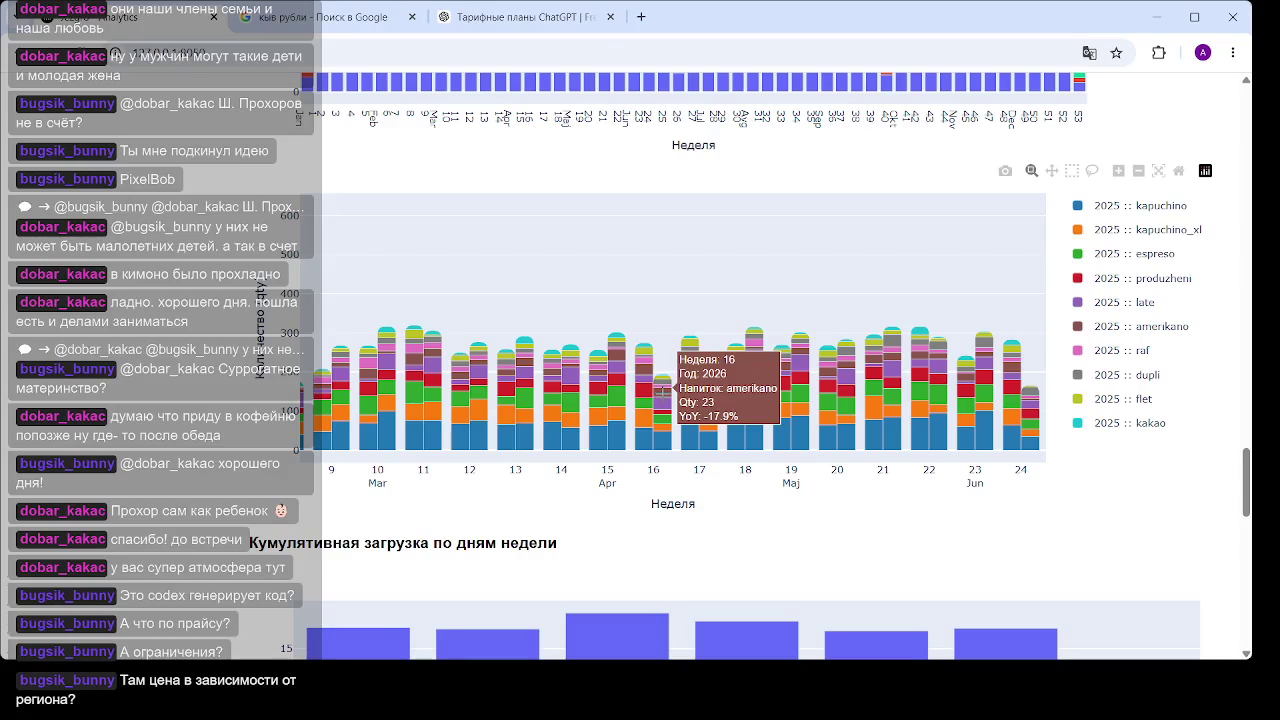
pyautogui.moveTo(616, 355)
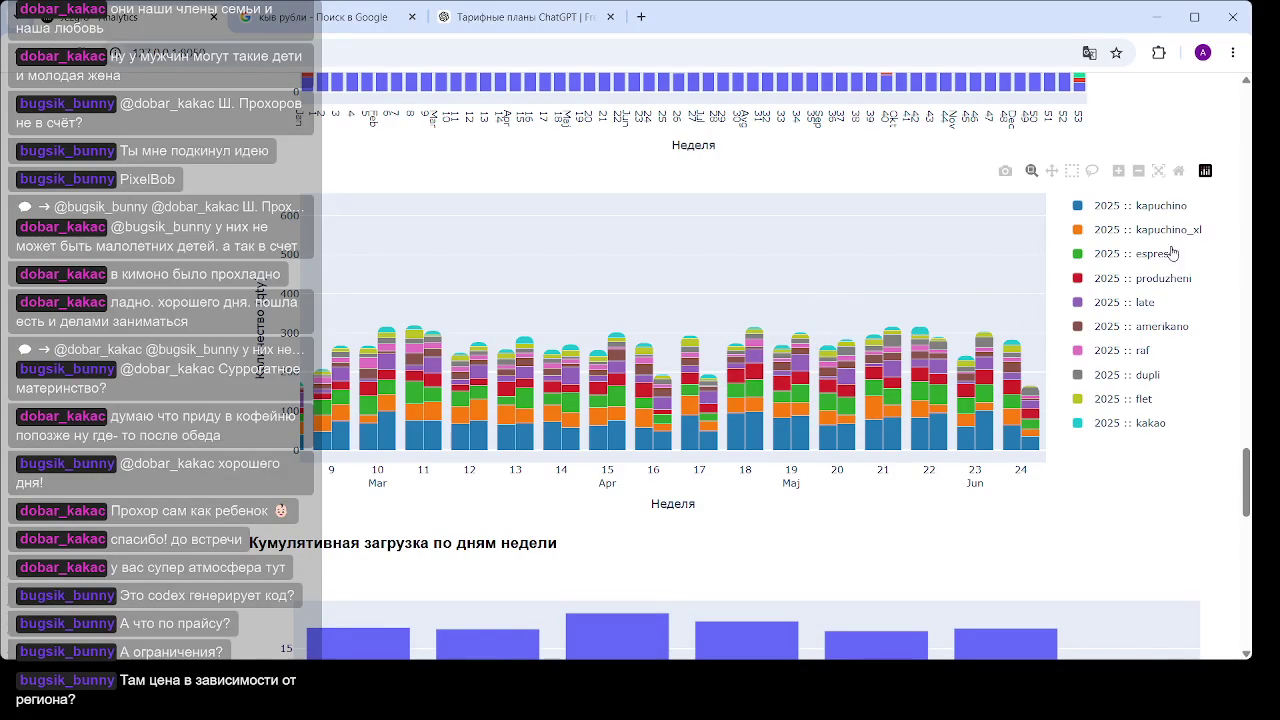
pyautogui.moveTo(920, 330)
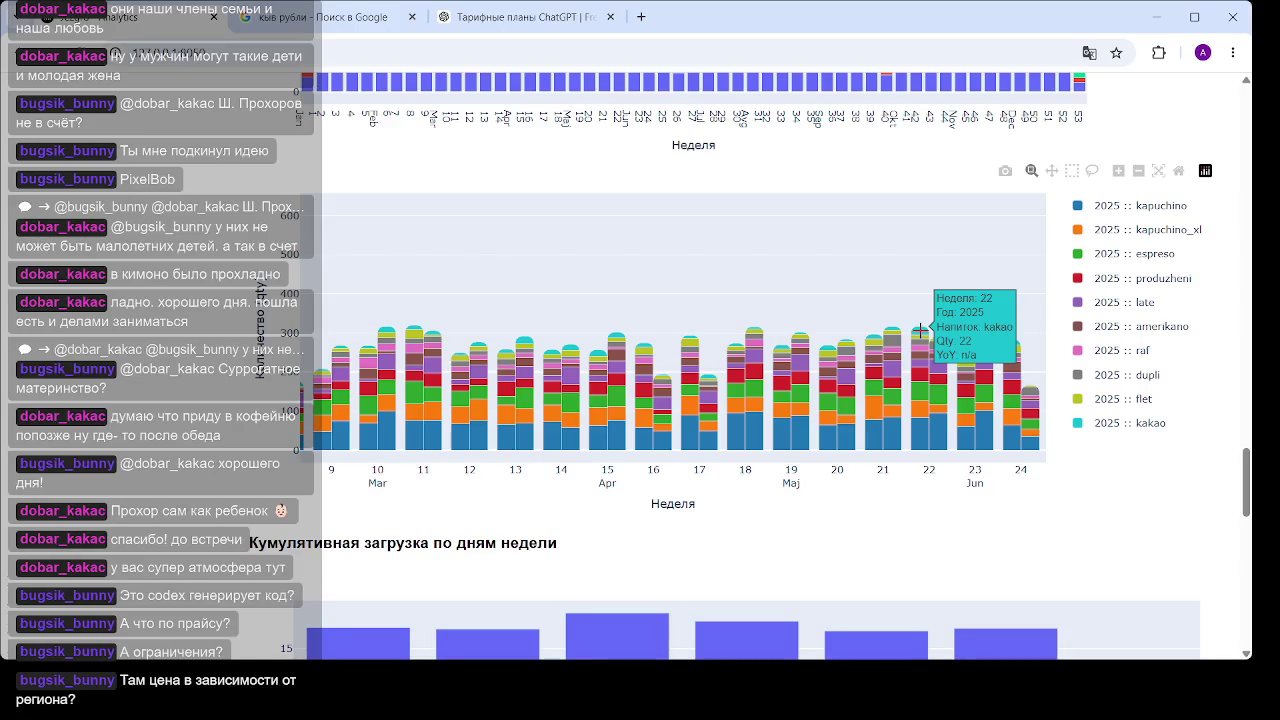
pyautogui.moveTo(876, 338)
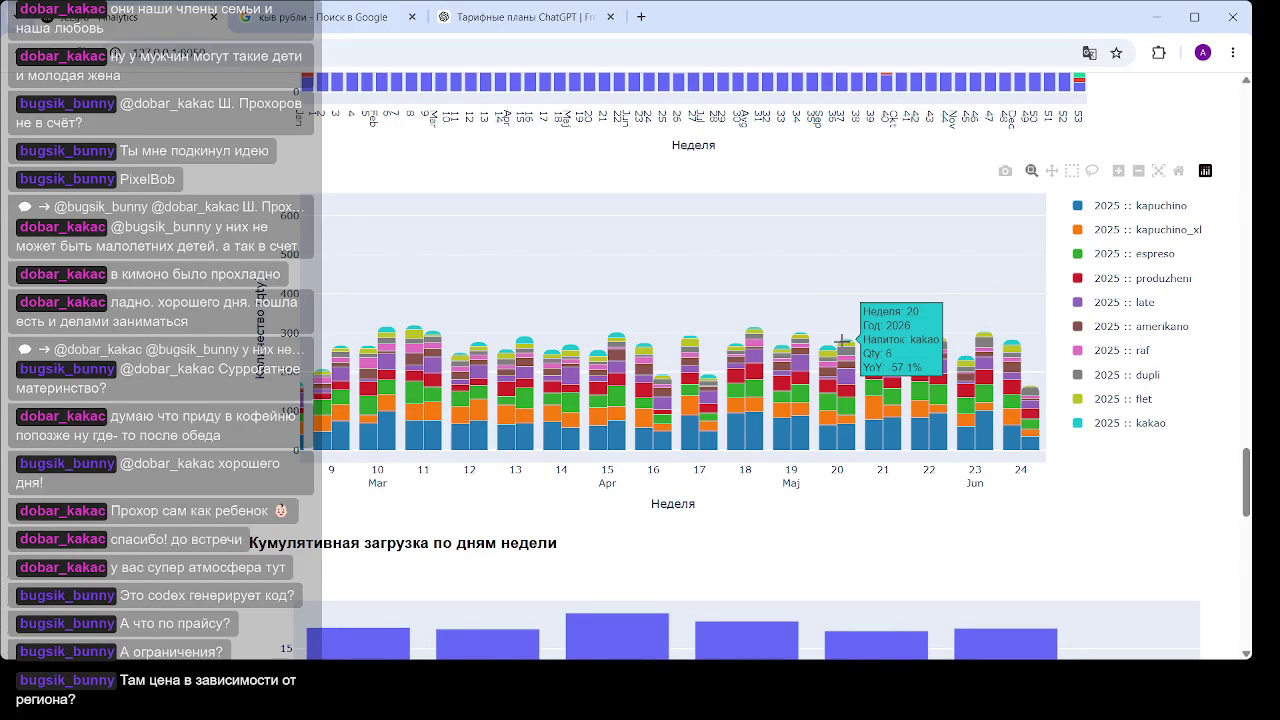
pyautogui.moveTo(524, 341)
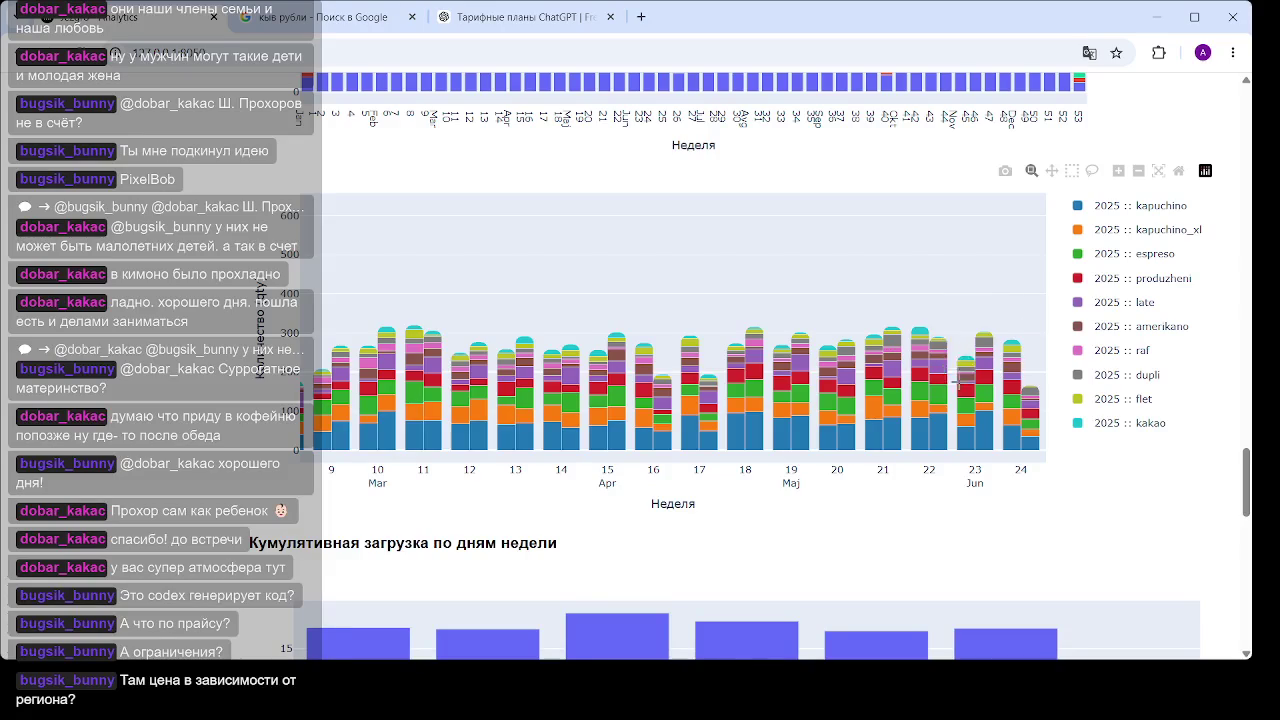
pyautogui.moveTo(994, 356)
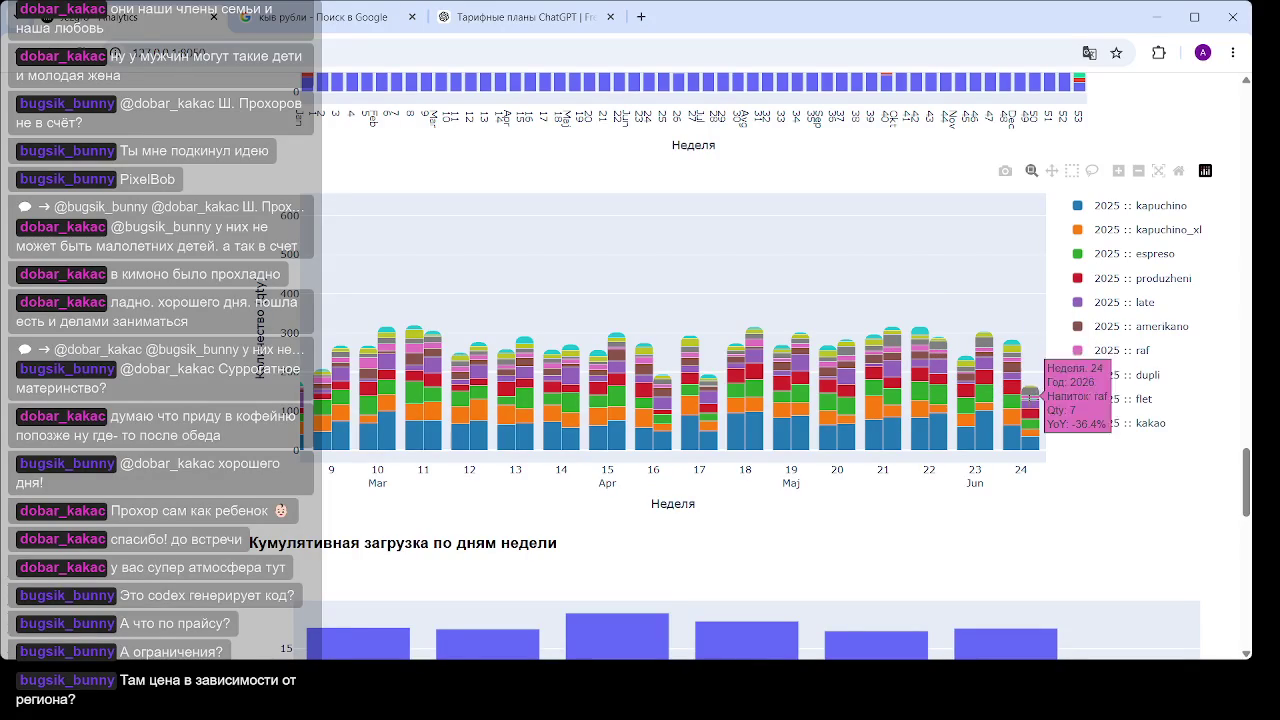
pyautogui.scroll(-3, 927, 424)
pyautogui.scroll(-1, 927, 424)
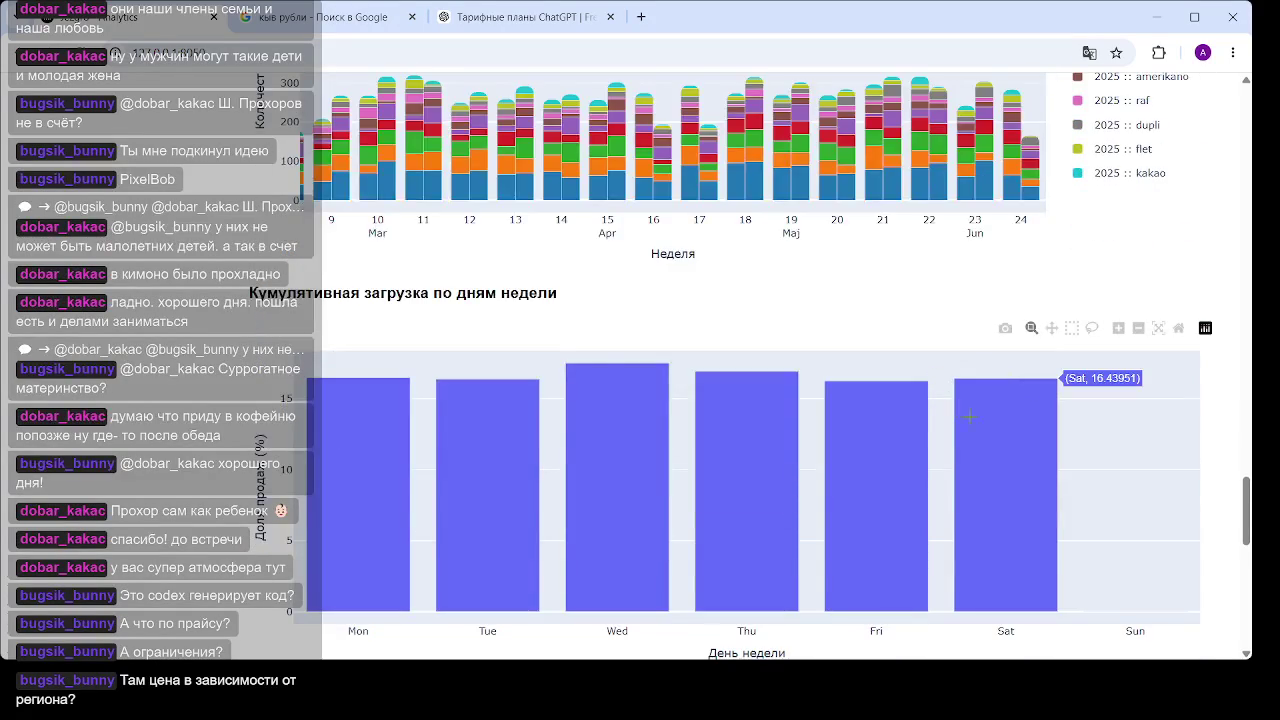
pyautogui.scroll(2, 1080, 345)
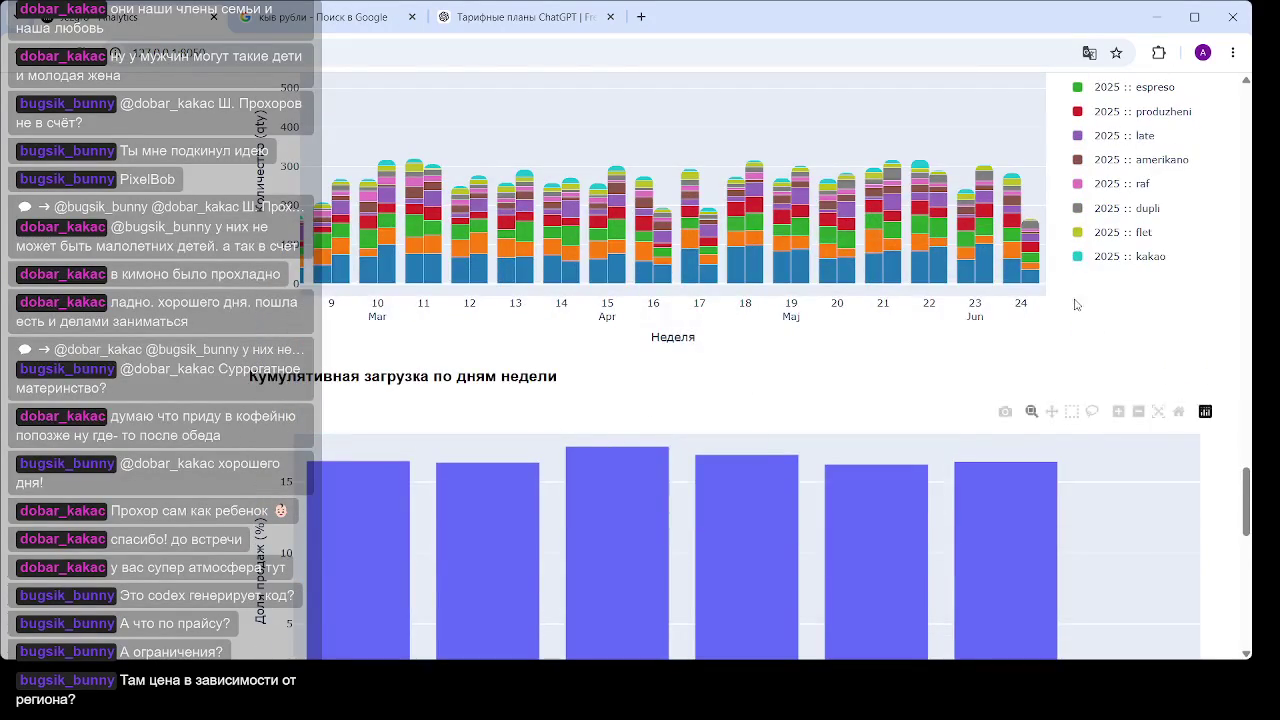
pyautogui.scroll(-4, 1157, 299)
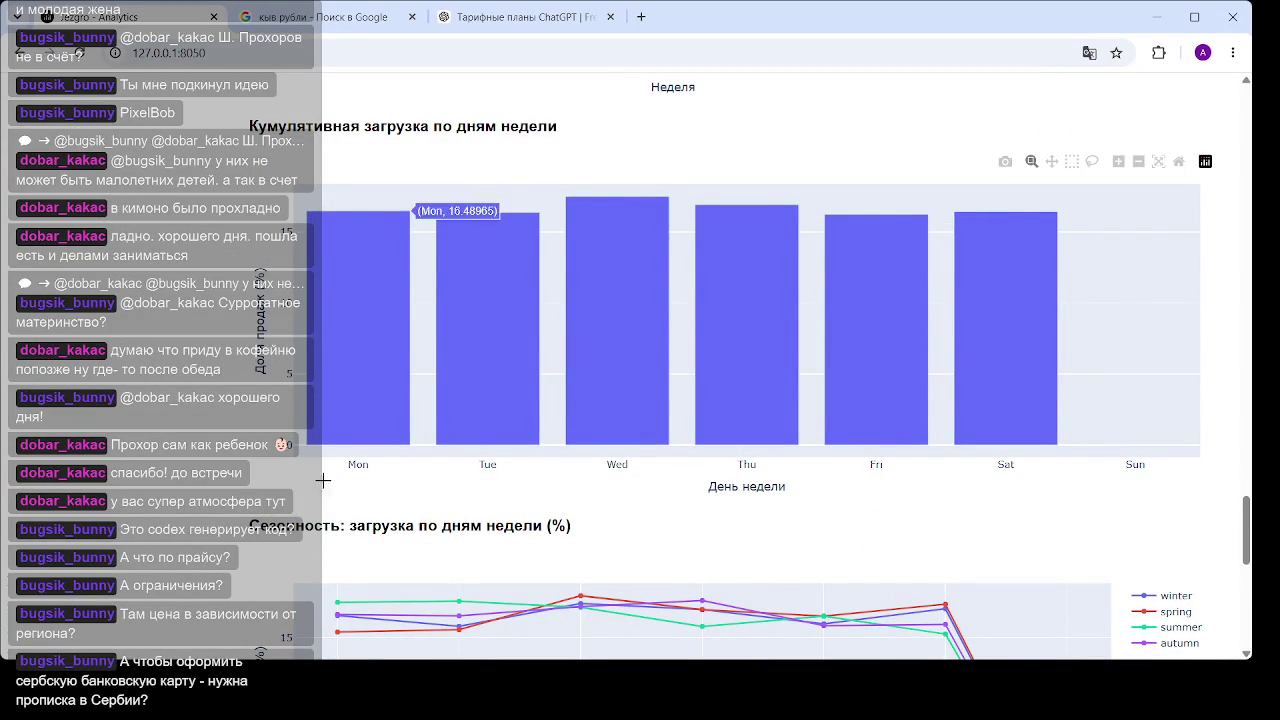
pyautogui.moveTo(634, 235)
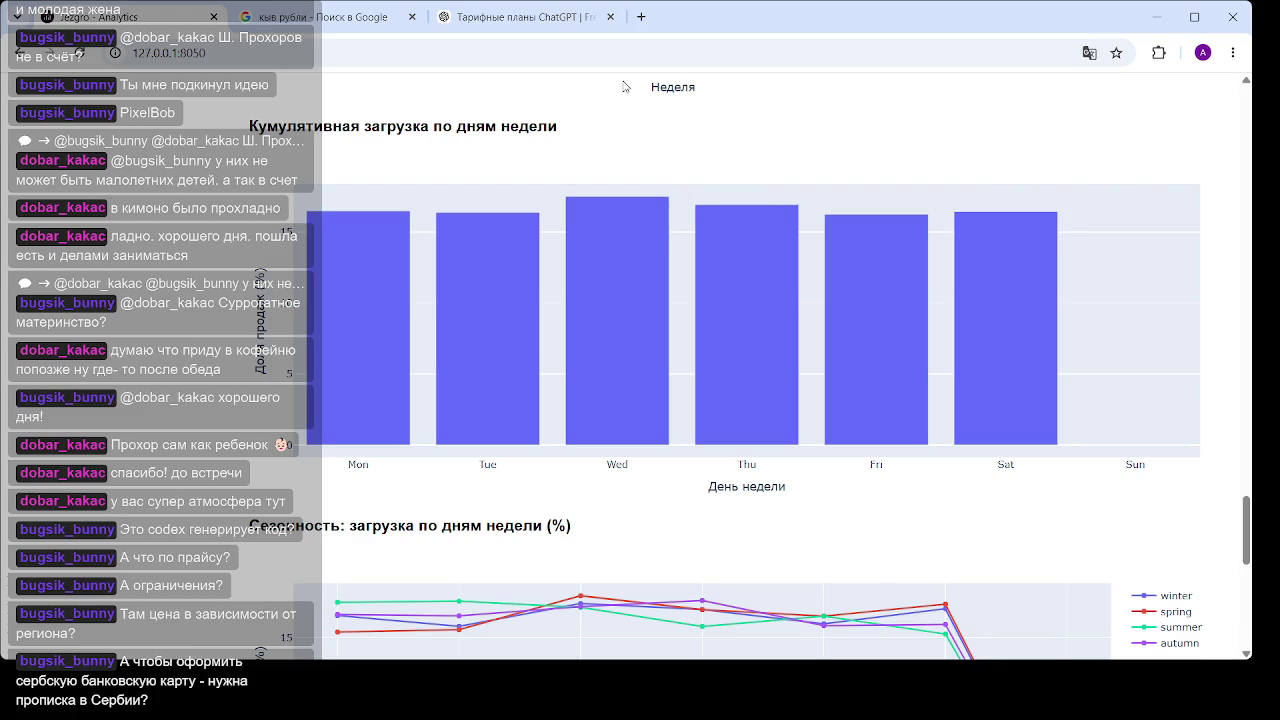
pyautogui.moveTo(885, 273)
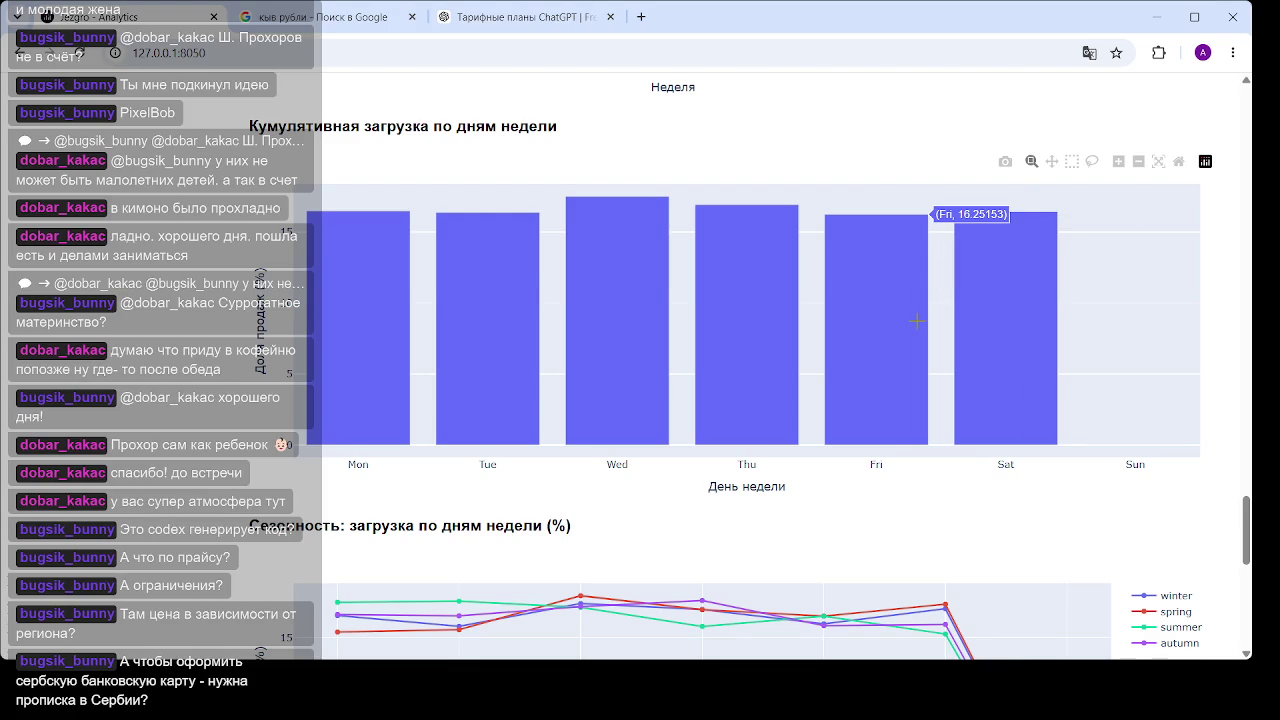
pyautogui.scroll(-1, 916, 321)
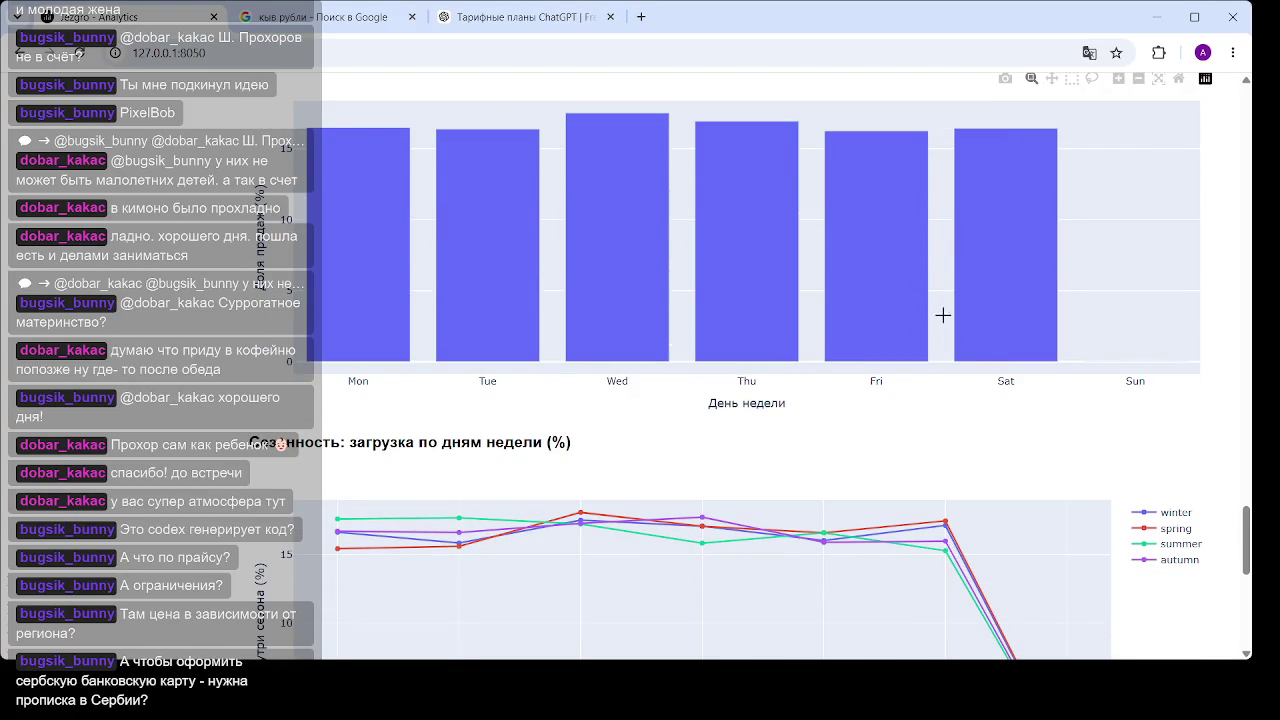
# Hide the spring, winter and autumn lines in the seasonality chart, leaving only summer
pyautogui.scroll(-1, 960, 340)
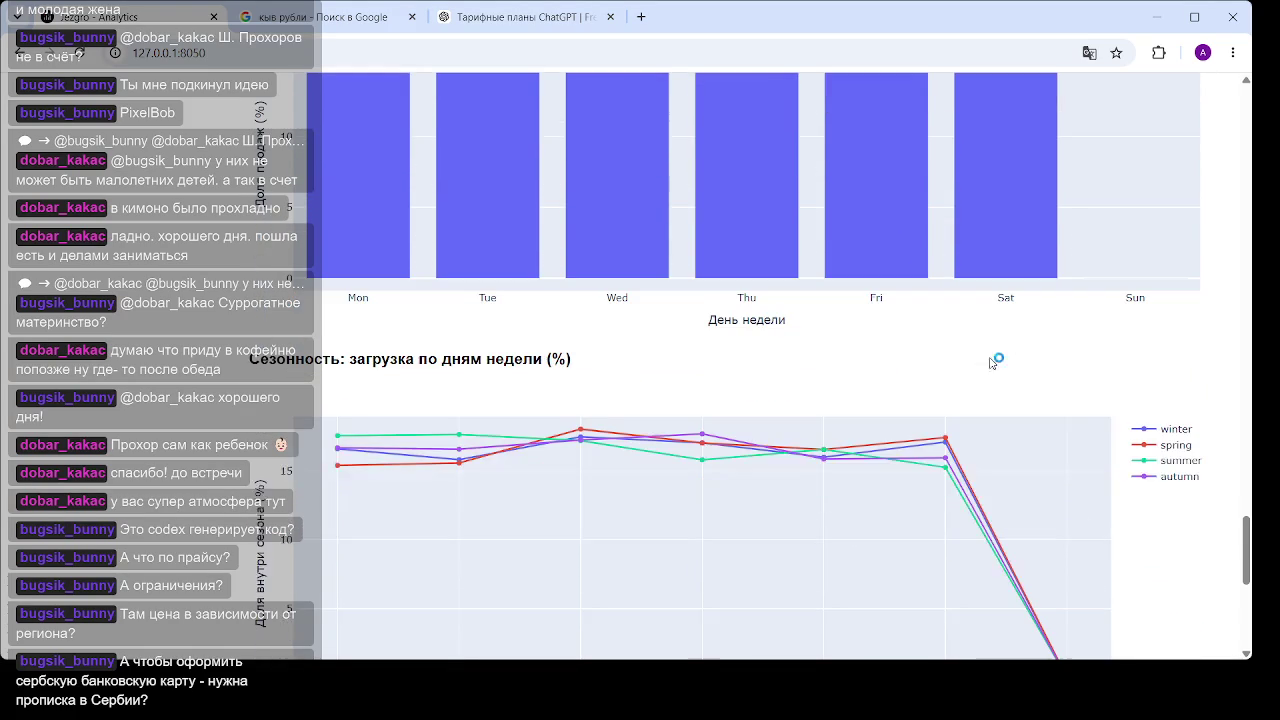
pyautogui.click(1180, 446)
pyautogui.click(1182, 430)
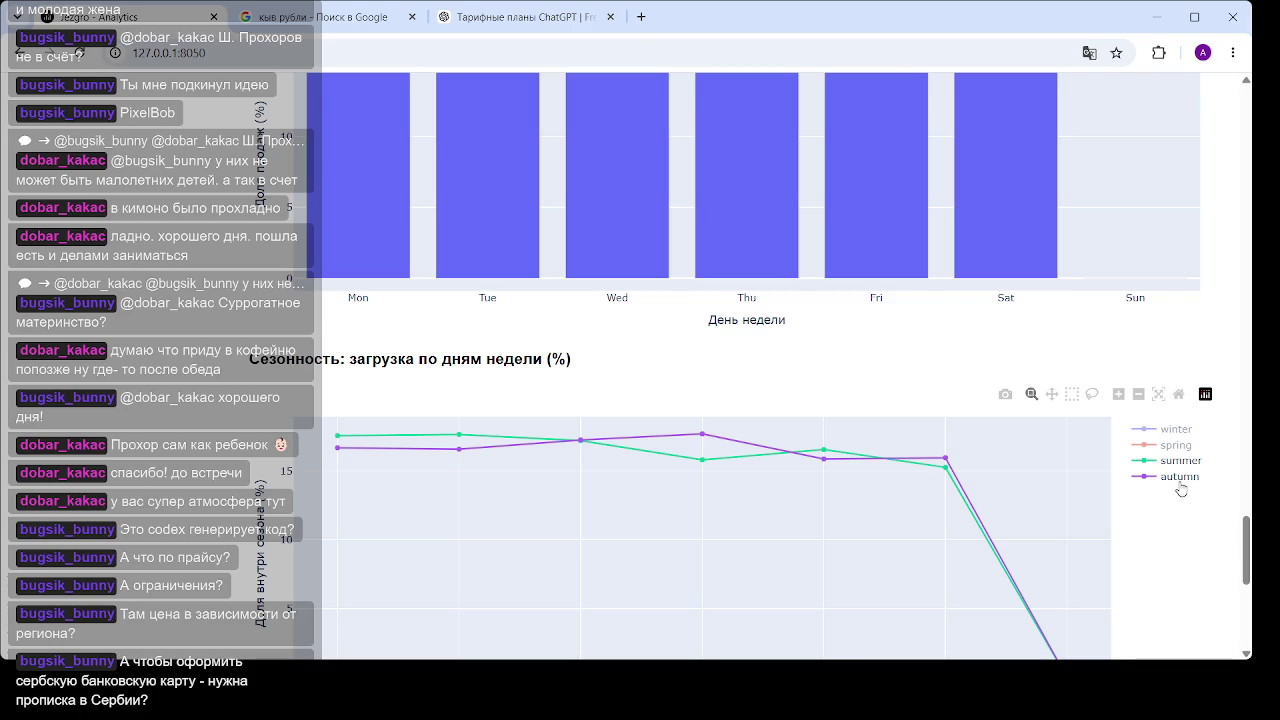
pyautogui.click(1183, 480)
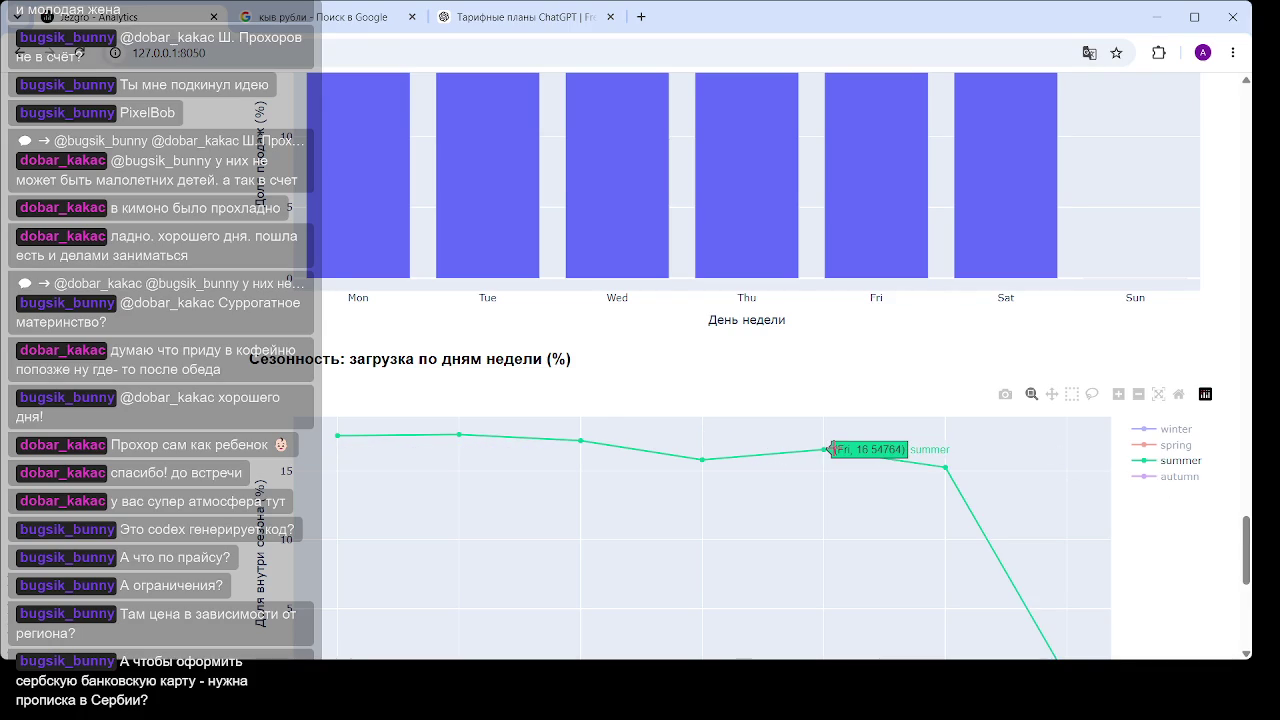
pyautogui.scroll(-1, 838, 440)
pyautogui.scroll(-1, 838, 436)
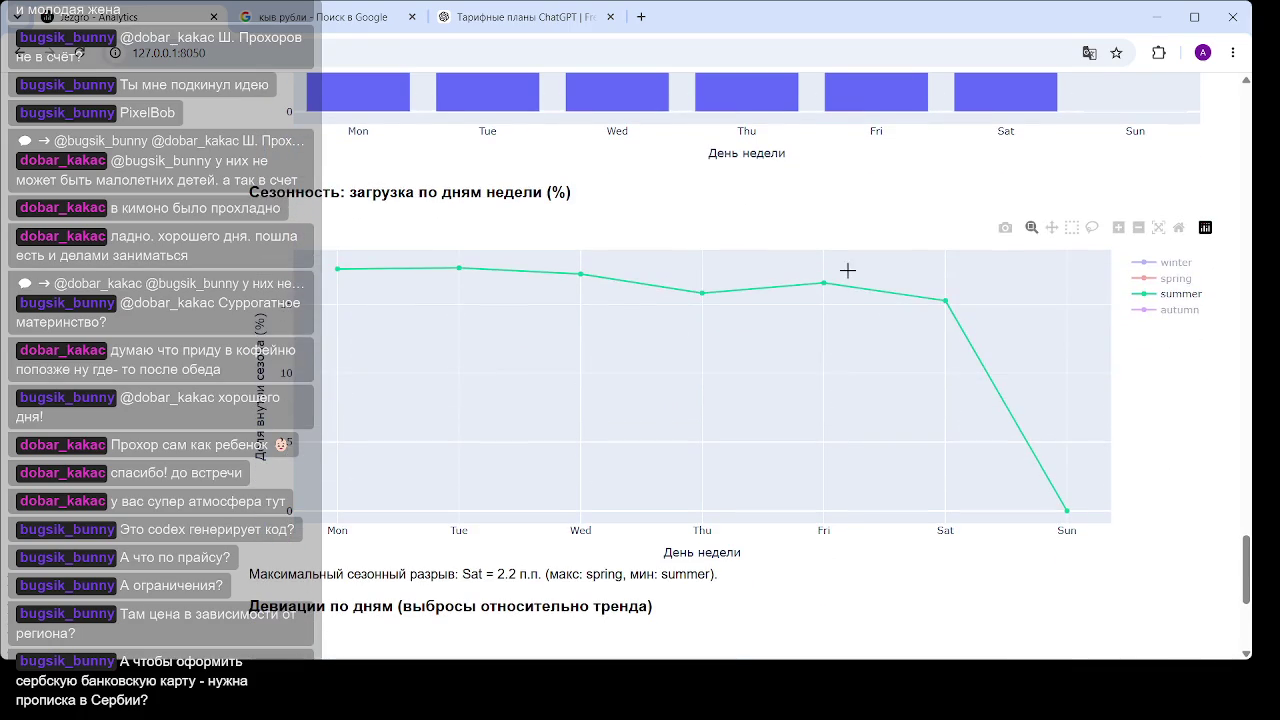
pyautogui.click(1180, 310)
pyautogui.click(1182, 313)
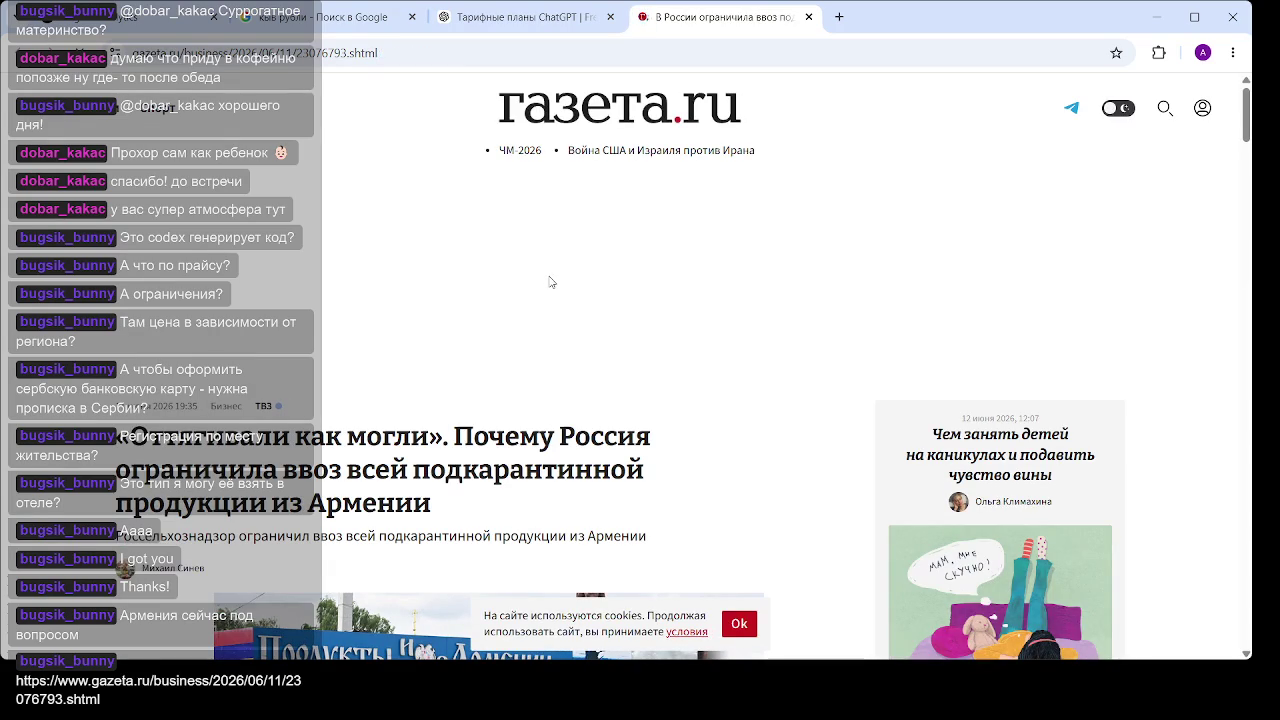
# Scroll the article down until the «Оттягивали как могли» subheading reaches the top
pyautogui.scroll(-5, 549, 282)
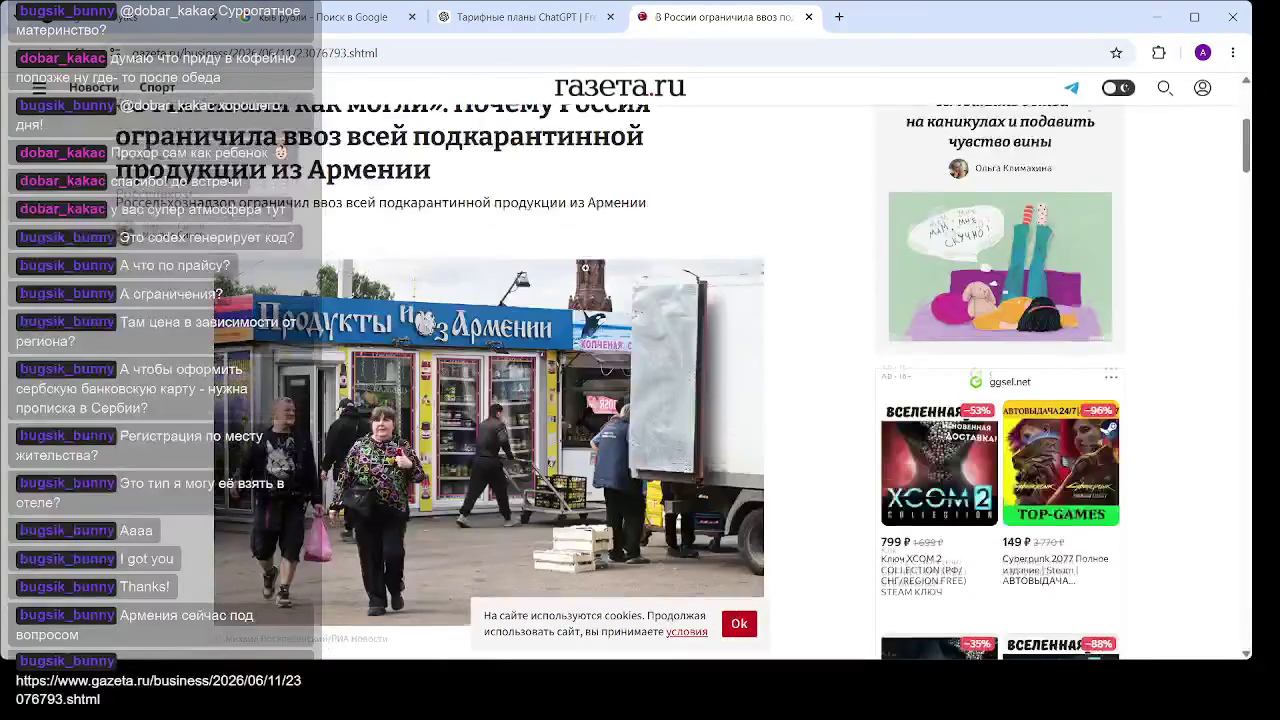
pyautogui.scroll(-2, 579, 275)
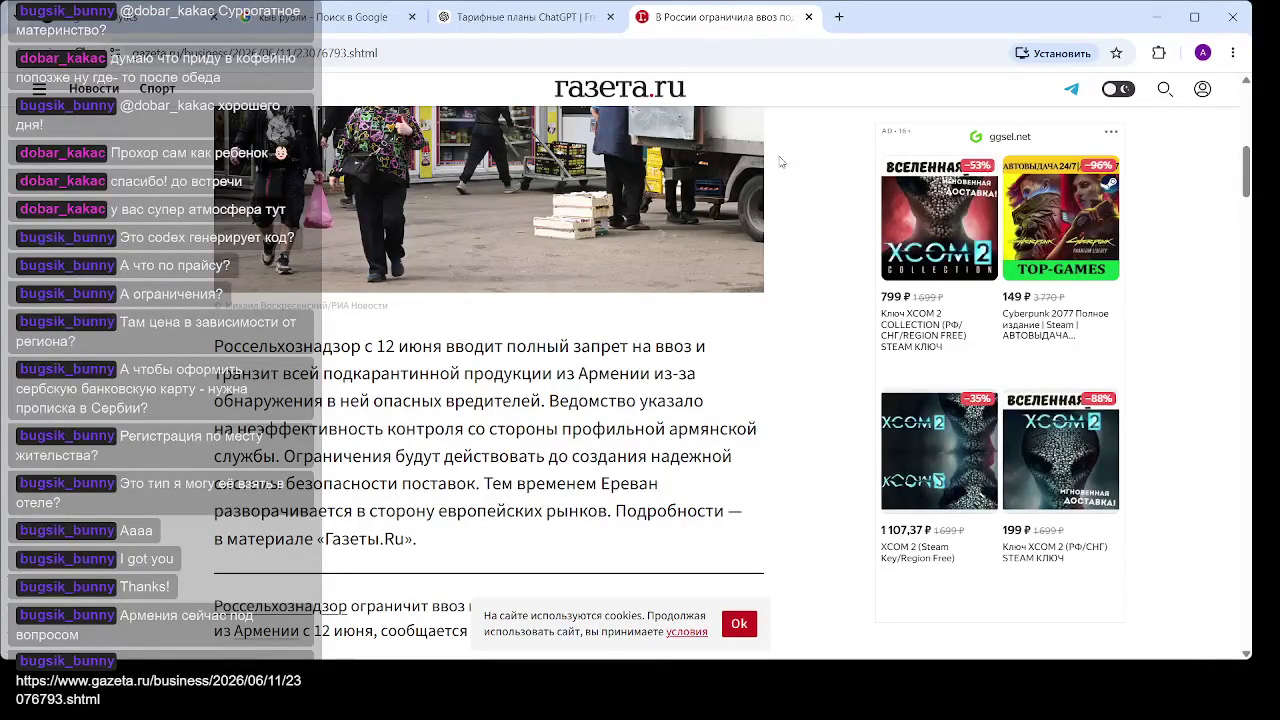
pyautogui.scroll(-3, 413, 372)
pyautogui.scroll(-1, 413, 372)
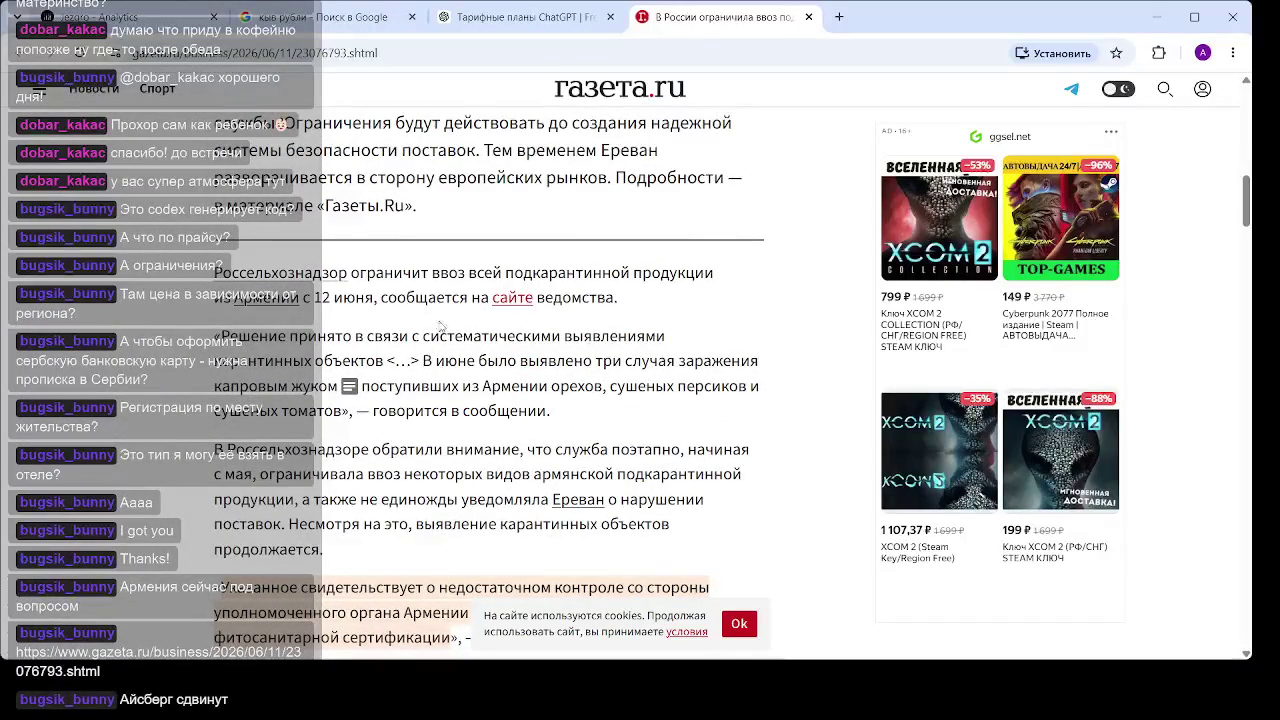
pyautogui.scroll(-2, 440, 326)
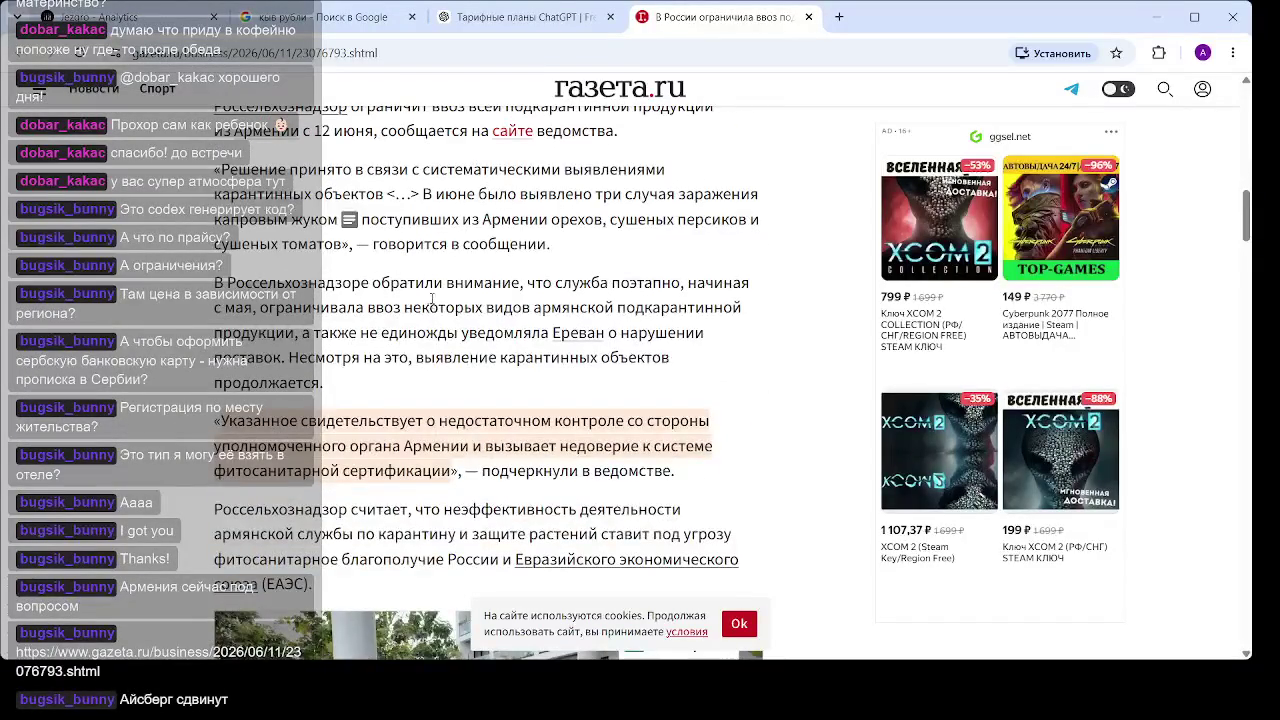
pyautogui.scroll(-3, 433, 308)
pyautogui.scroll(-4, 435, 311)
pyautogui.scroll(-2, 435, 311)
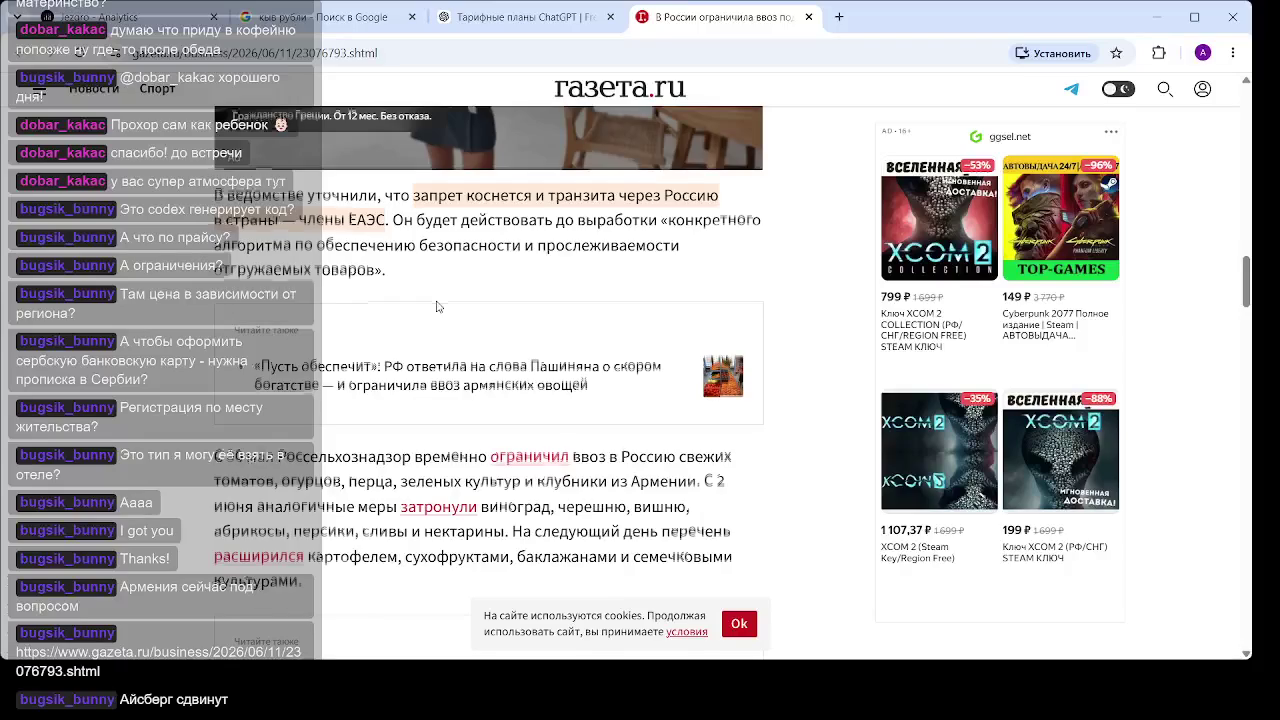
pyautogui.scroll(-6, 437, 306)
pyautogui.scroll(-4, 480, 287)
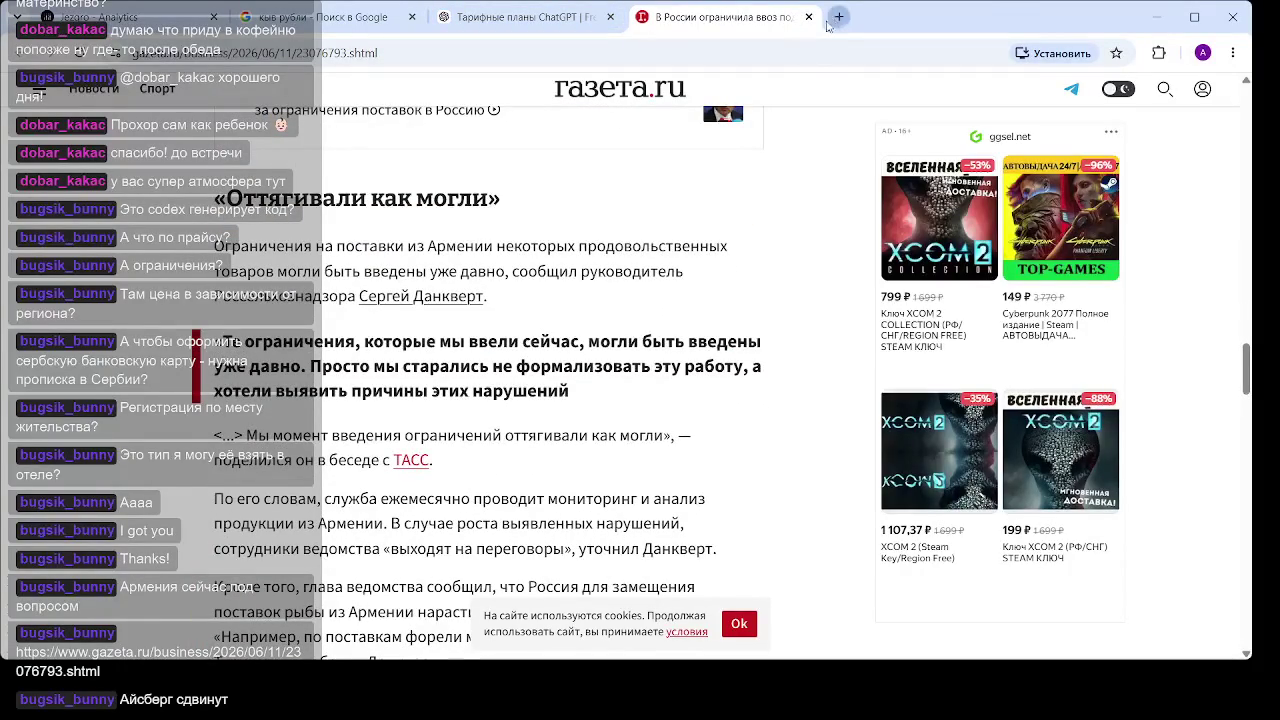
# Google 'каки банки армении принимают карты мир' in a new tab
pyautogui.click(839, 17)
pyautogui.click(544, 330)
pyautogui.write('к')
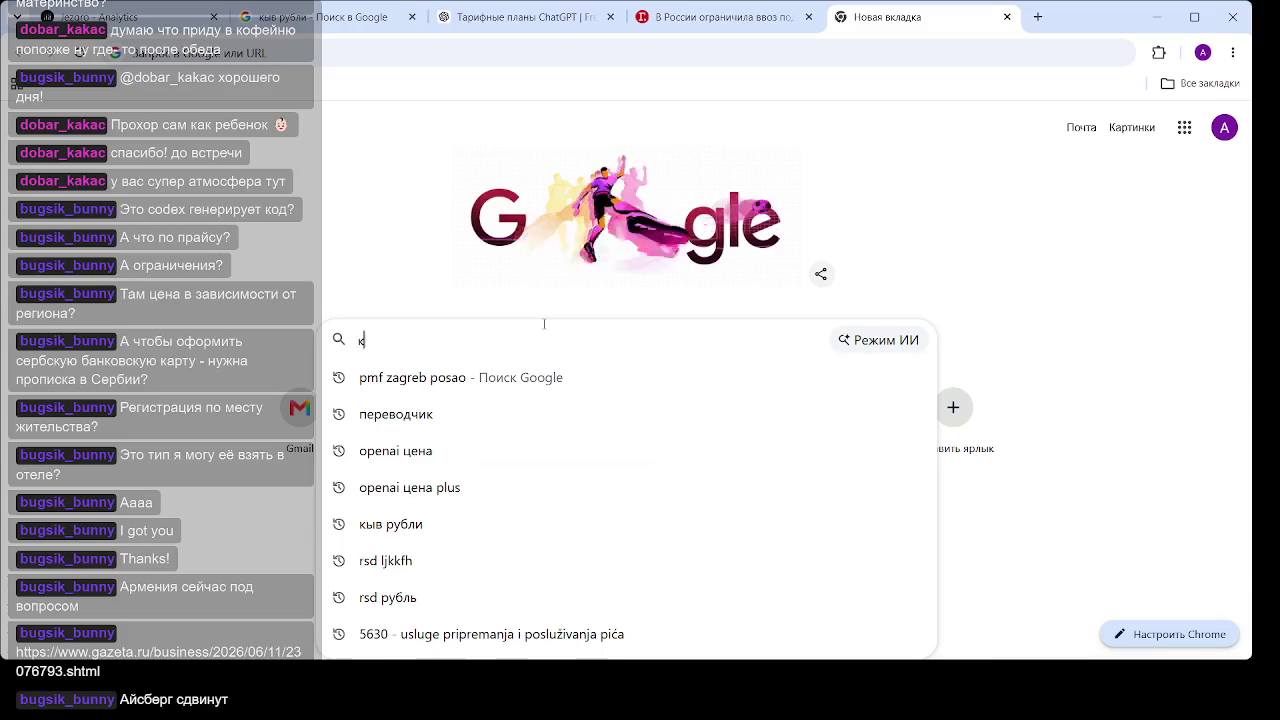
pyautogui.write('аки ')
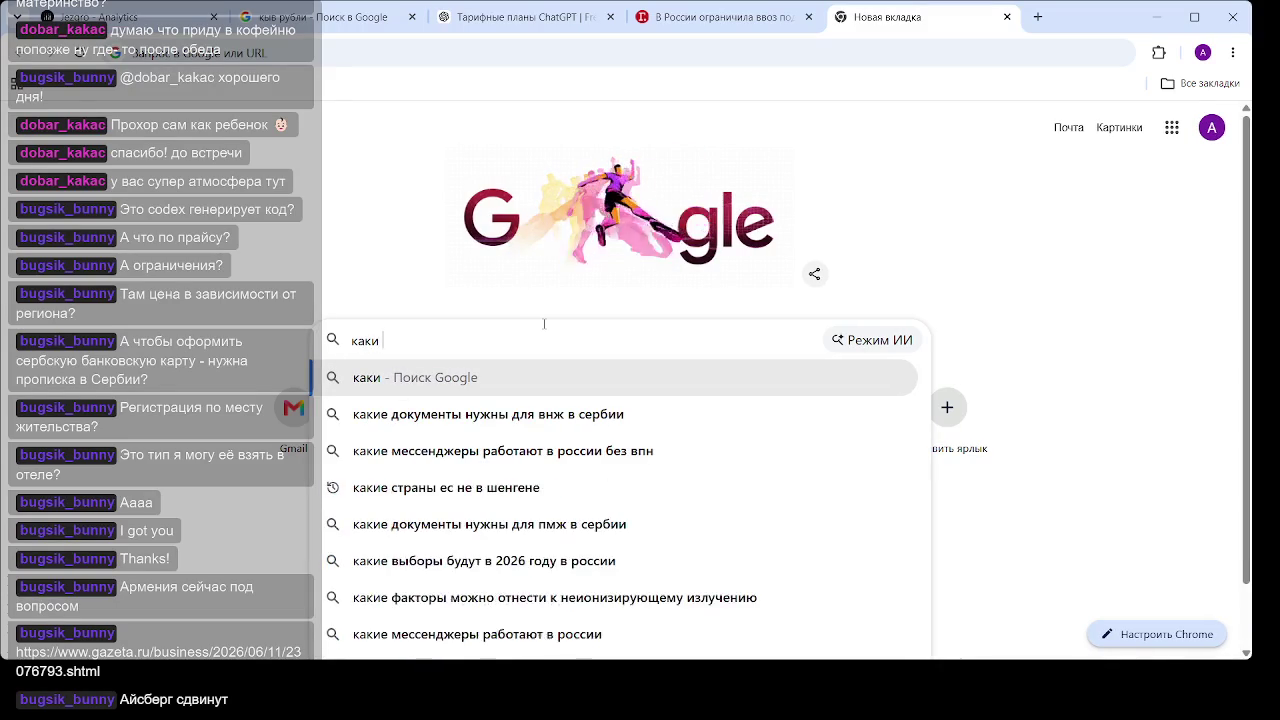
pyautogui.write('банки ')
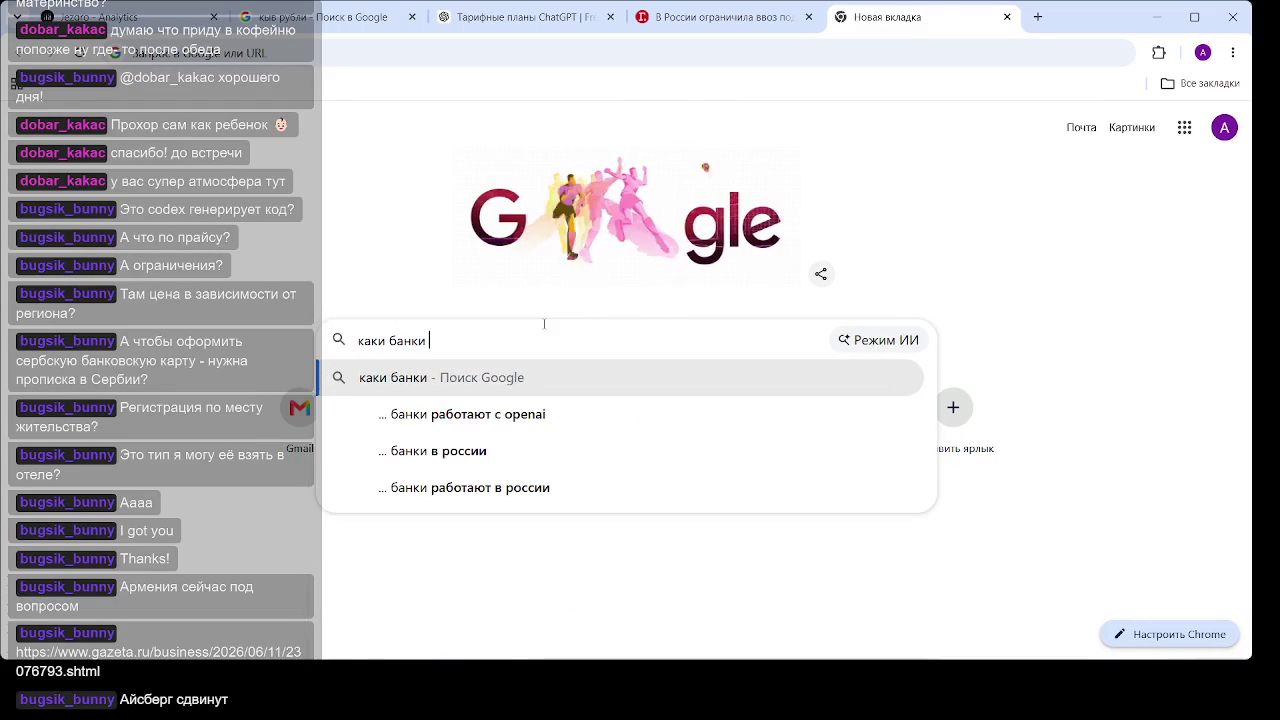
pyautogui.write('армении пр')
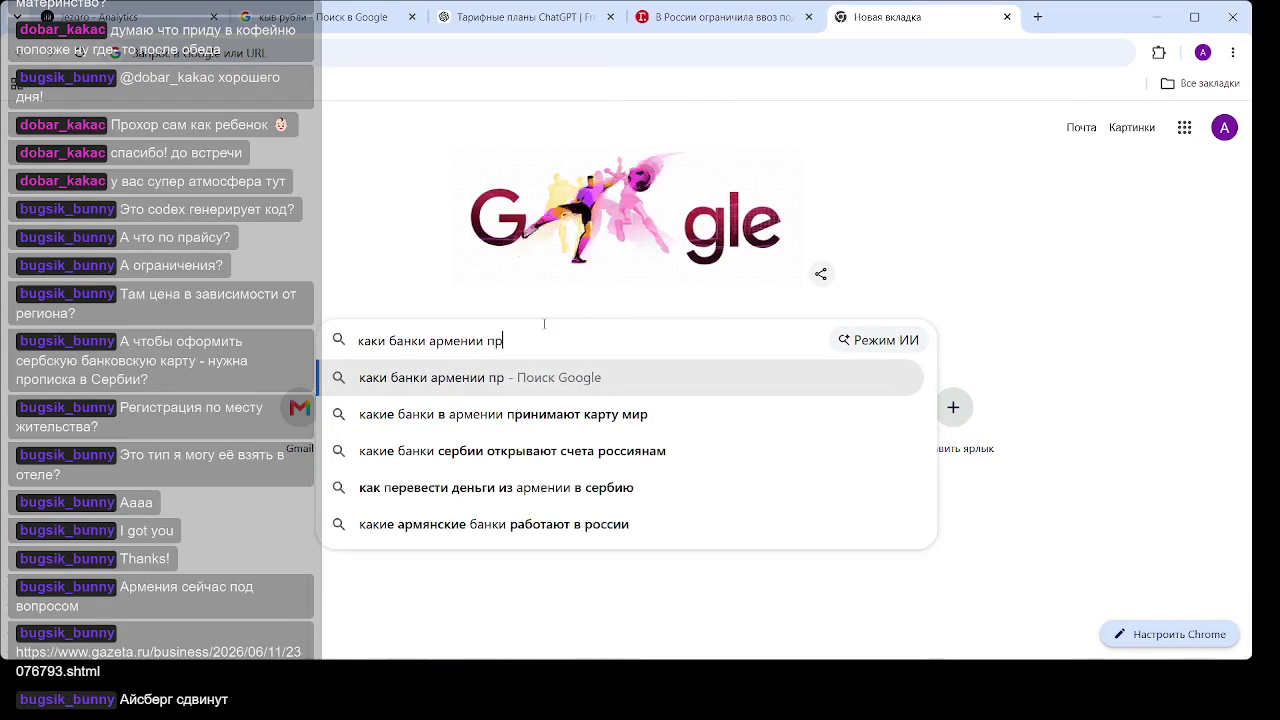
pyautogui.write('инимают')
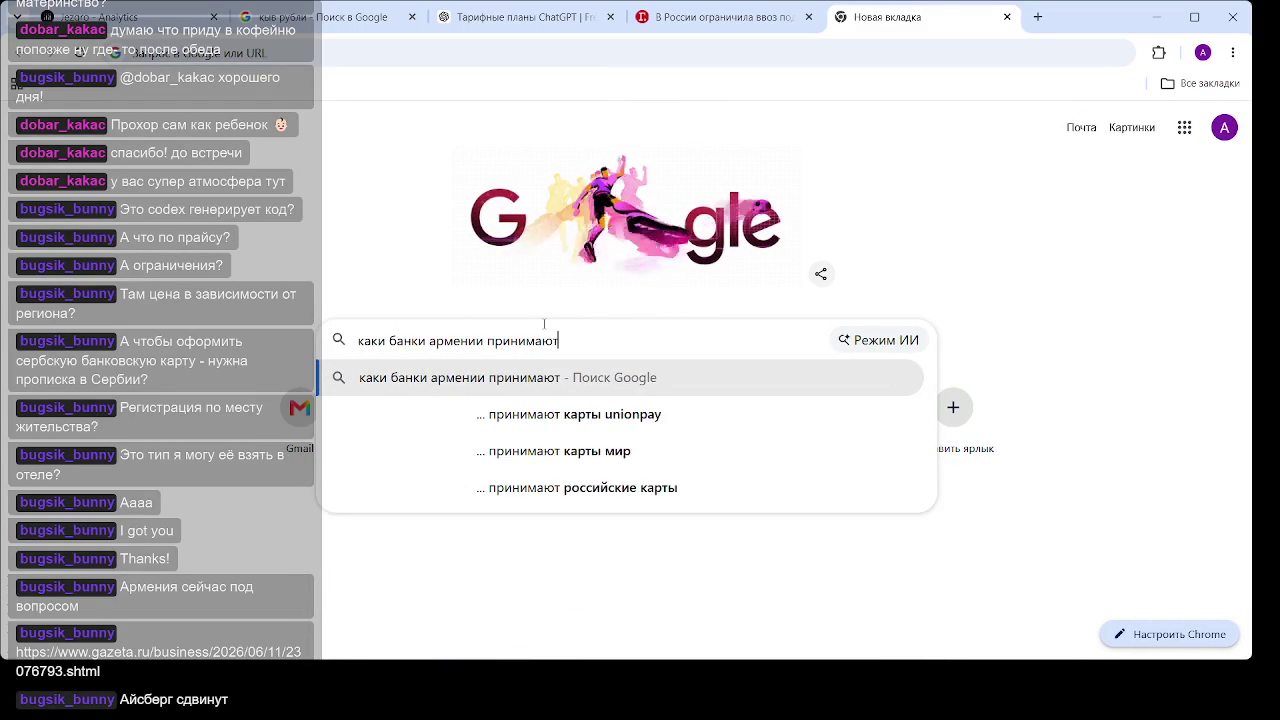
pyautogui.write(' карты мир')
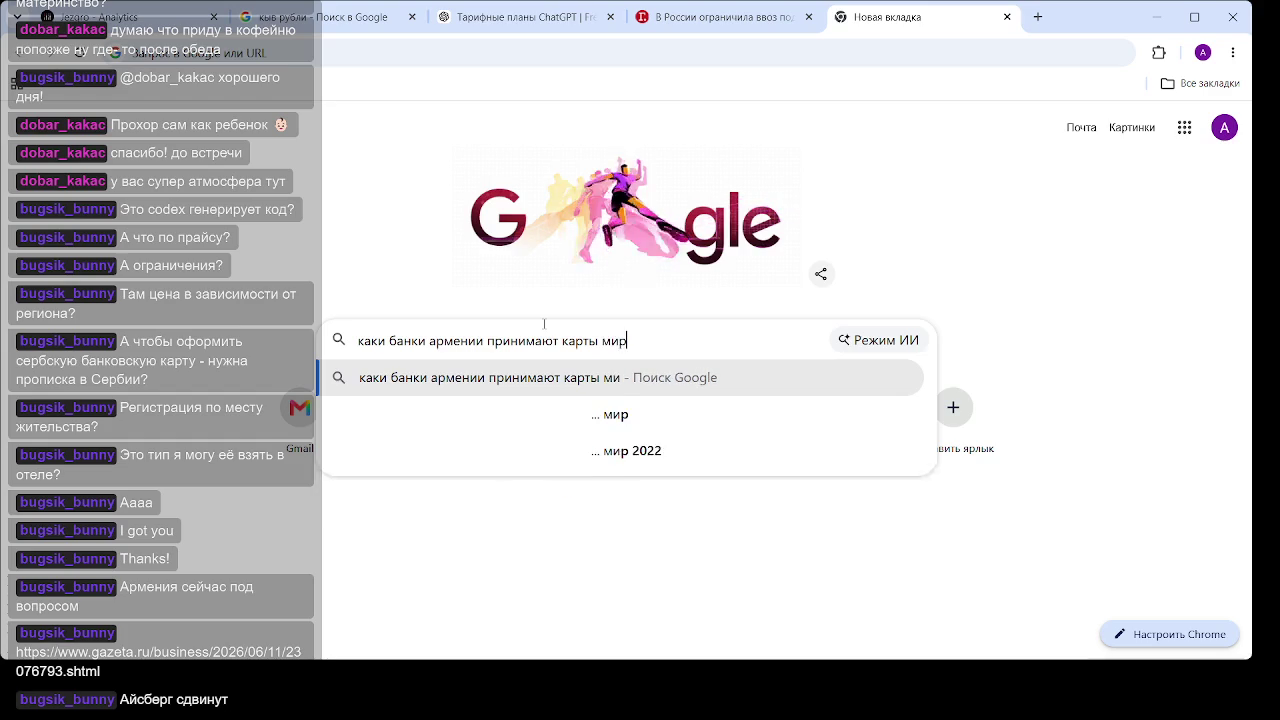
pyautogui.press('Return')
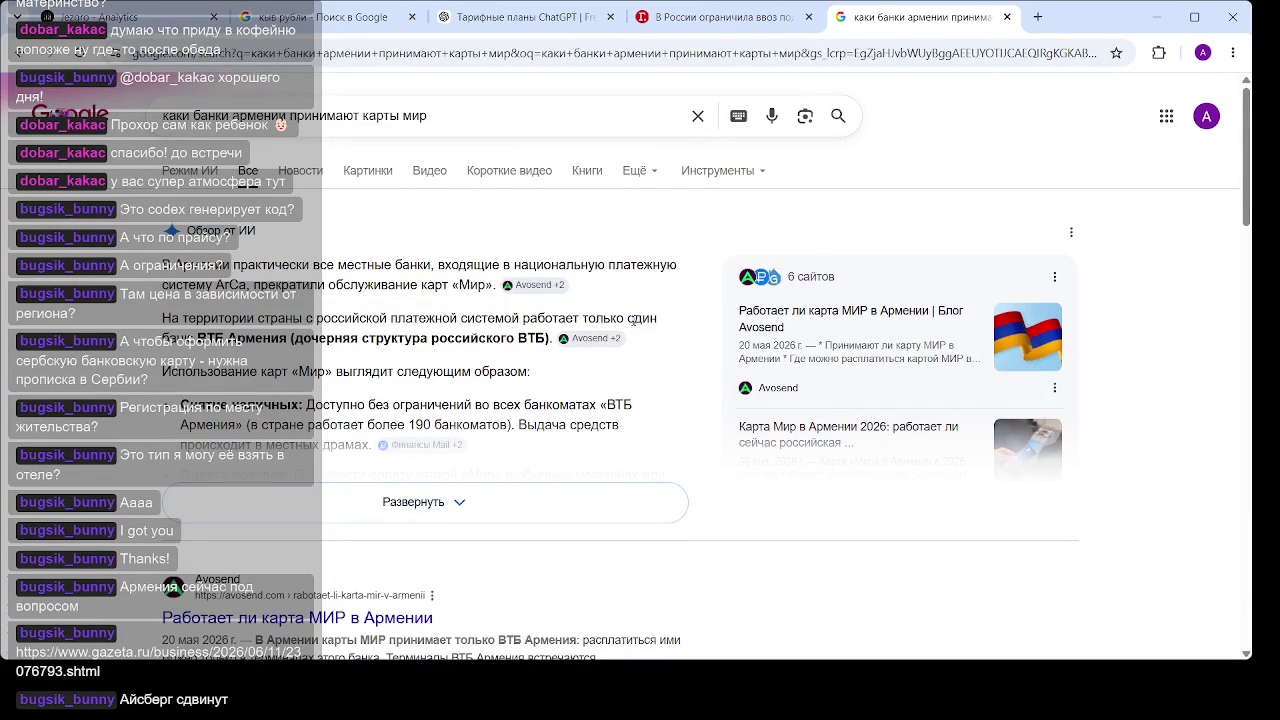
pyautogui.click(451, 503)
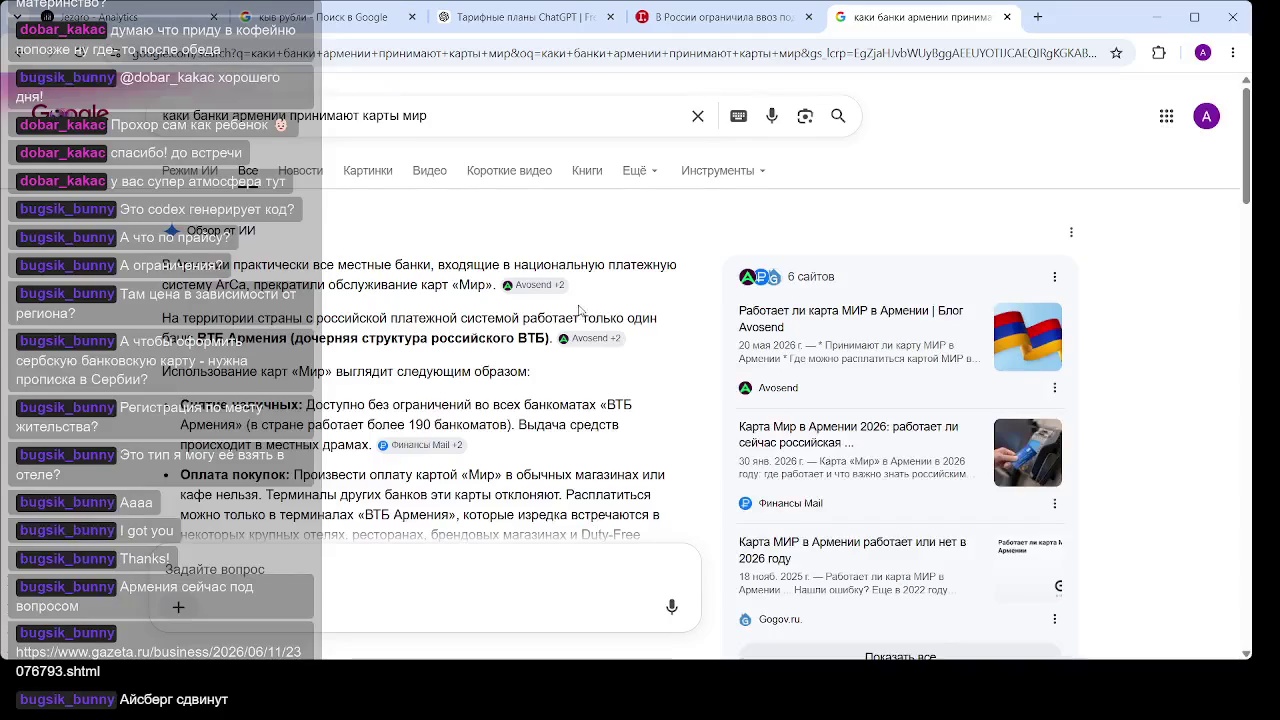
pyautogui.scroll(-1, 582, 300)
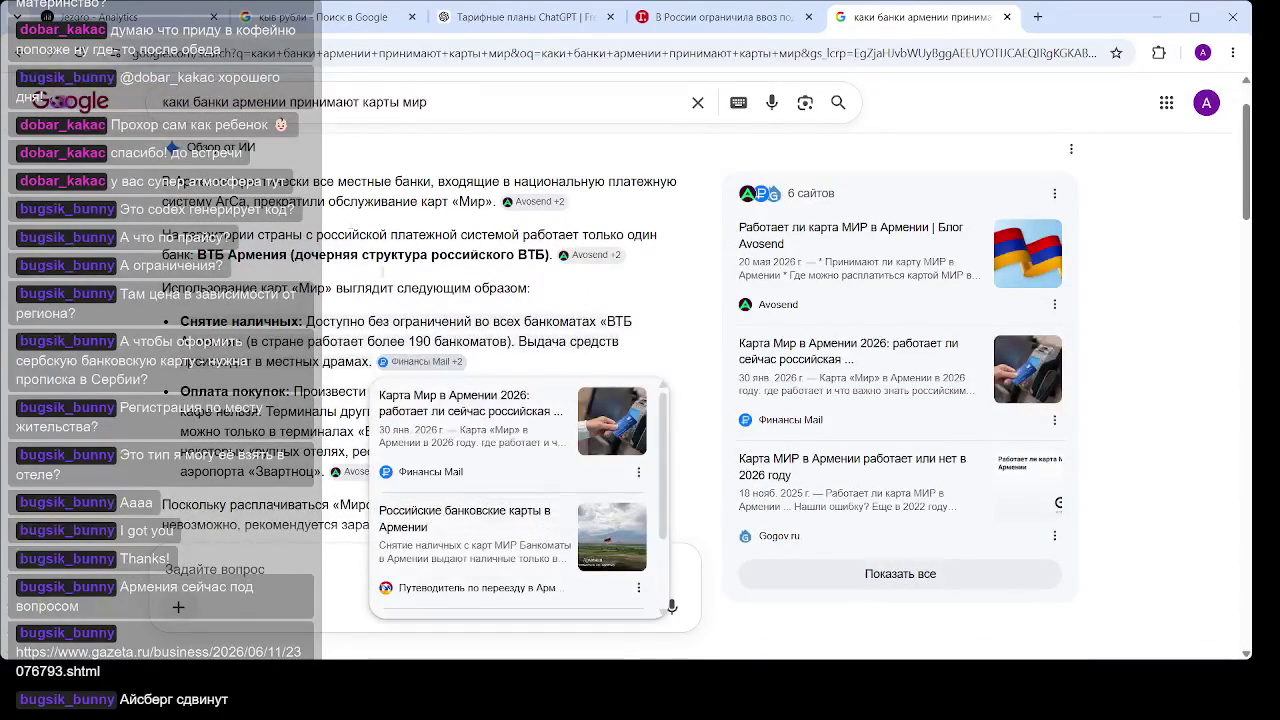
pyautogui.scroll(-2, 390, 300)
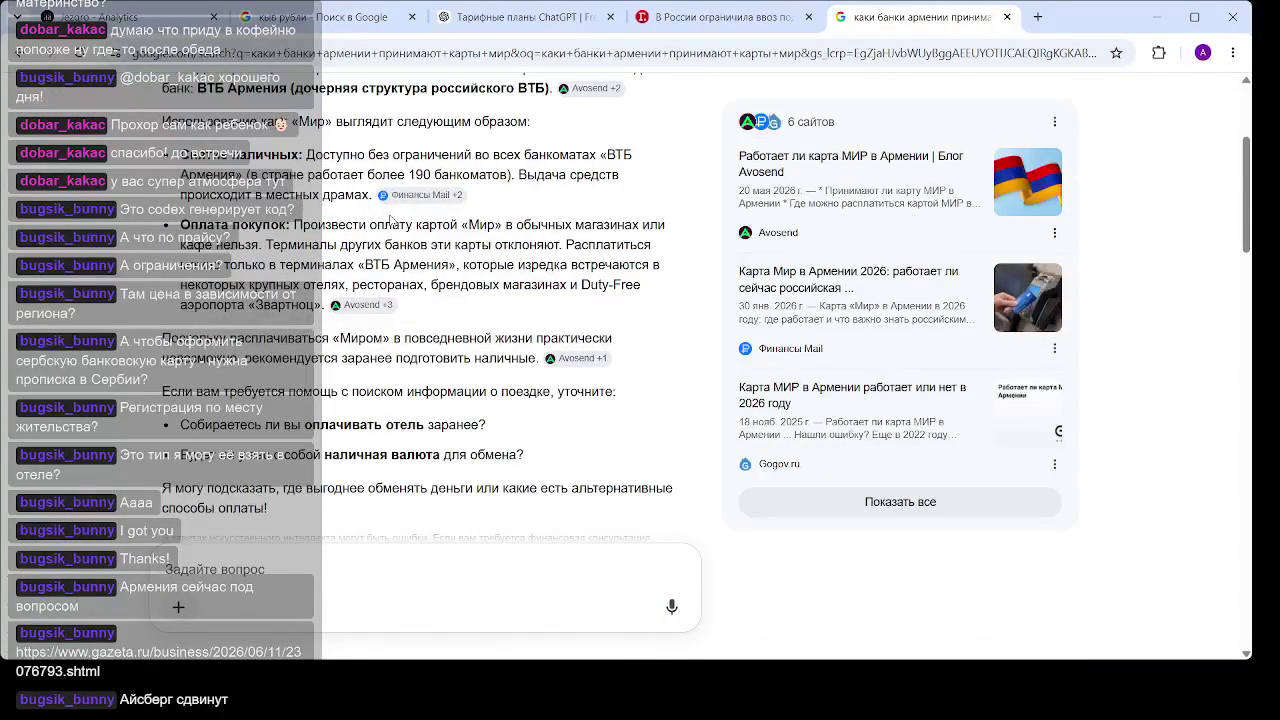
pyautogui.scroll(-1, 390, 219)
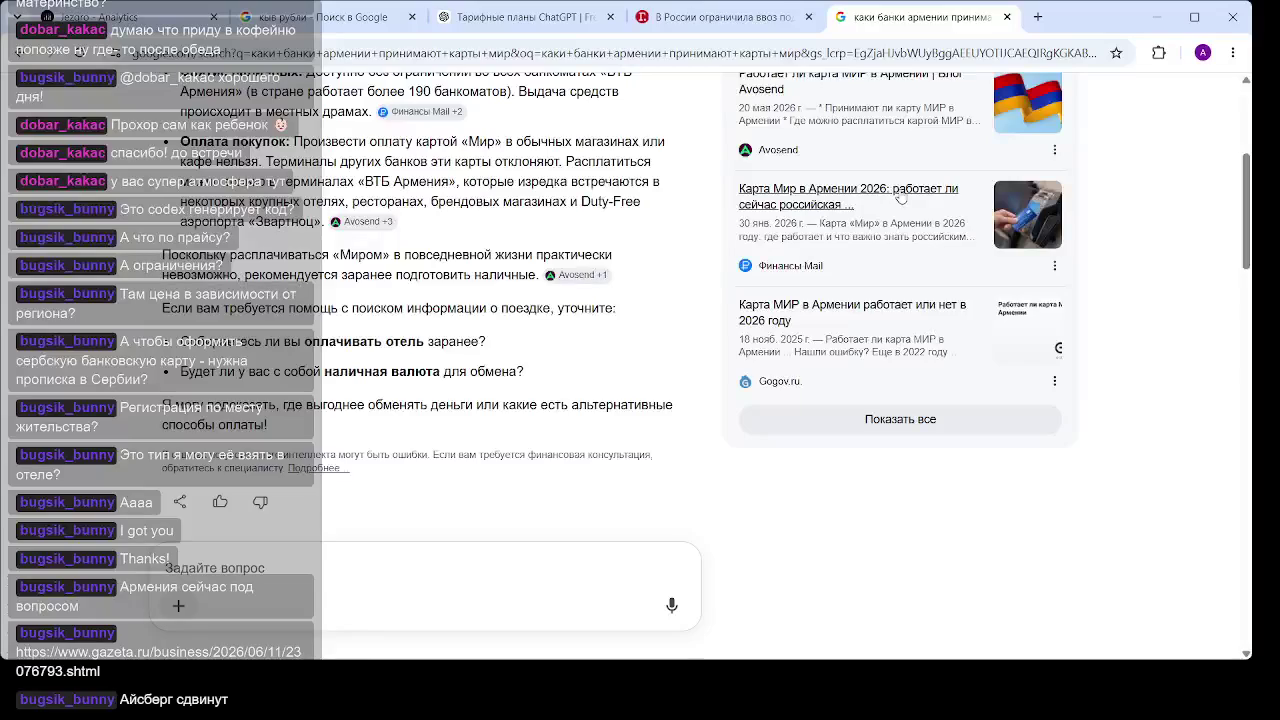
pyautogui.scroll(-3, 885, 198)
pyautogui.scroll(-1, 437, 205)
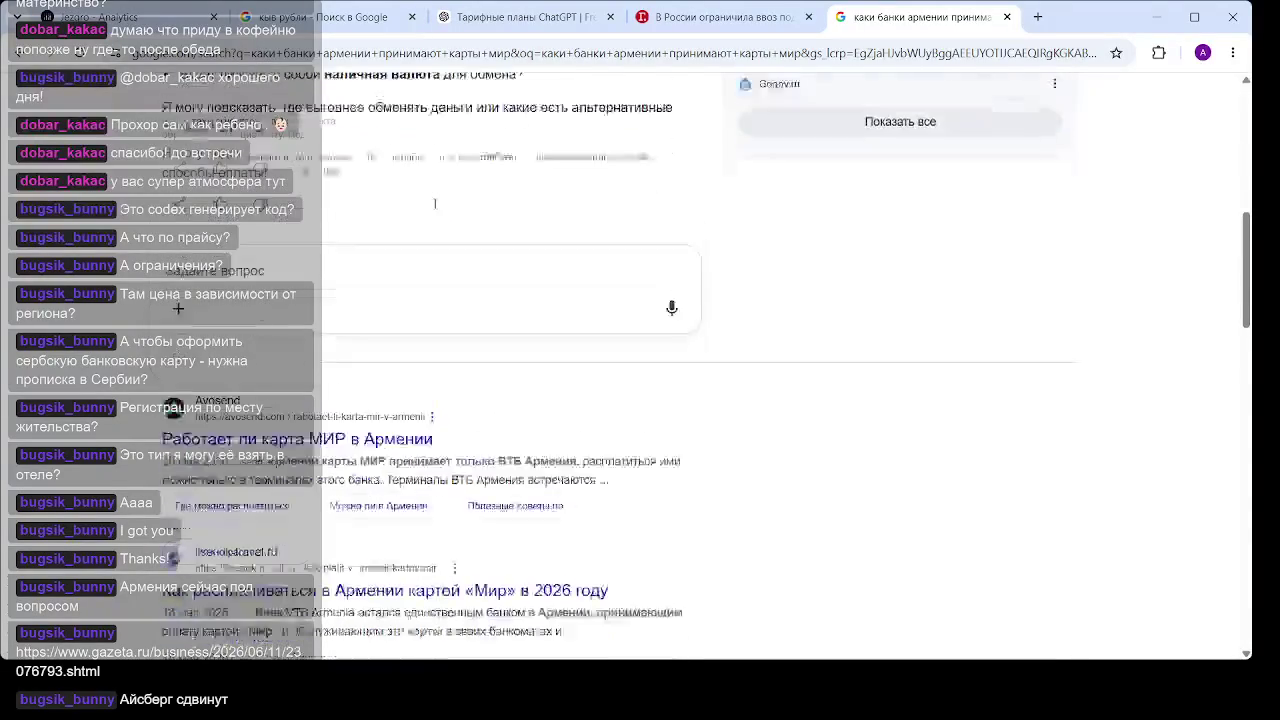
pyautogui.moveTo(577, 425)
pyautogui.mouseDown()
pyautogui.moveTo(467, 424)
pyautogui.moveTo(500, 424)
pyautogui.mouseUp()
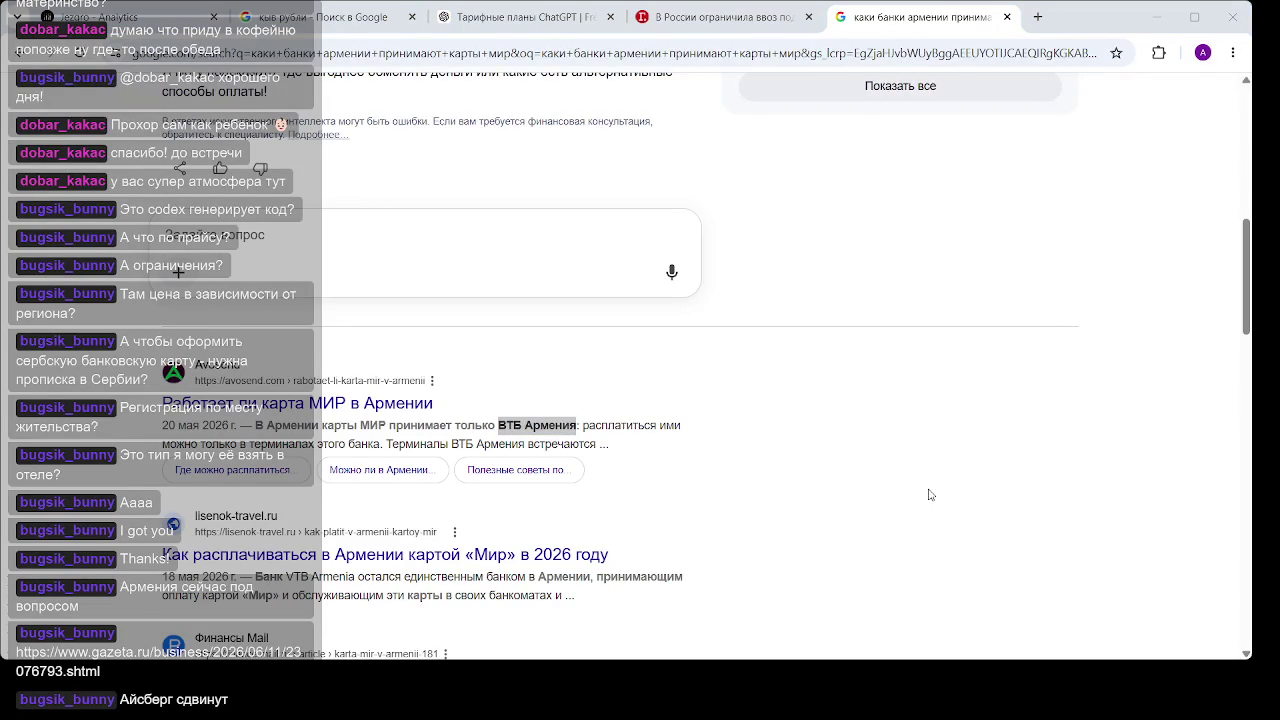
pyautogui.click(1072, 21)
pyautogui.click(568, 423)
pyautogui.moveTo(577, 425); pyautogui.dragTo(496, 425)
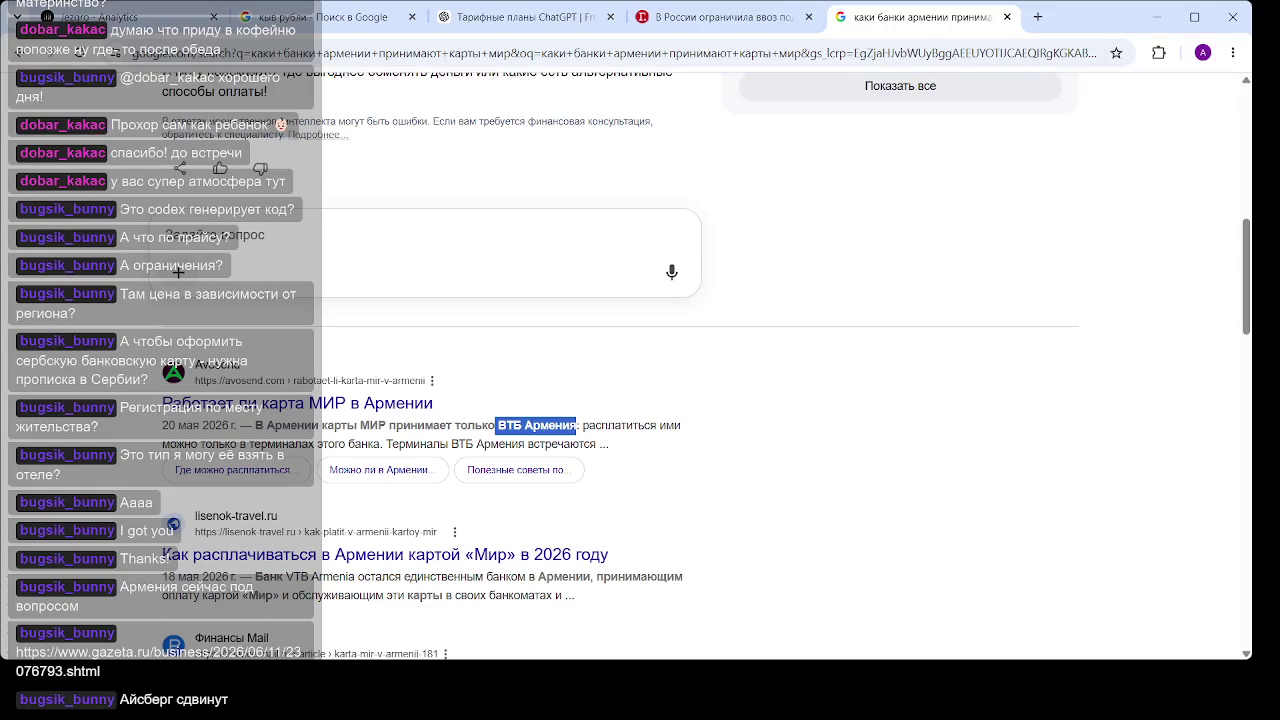
pyautogui.scroll(10, 859, 211)
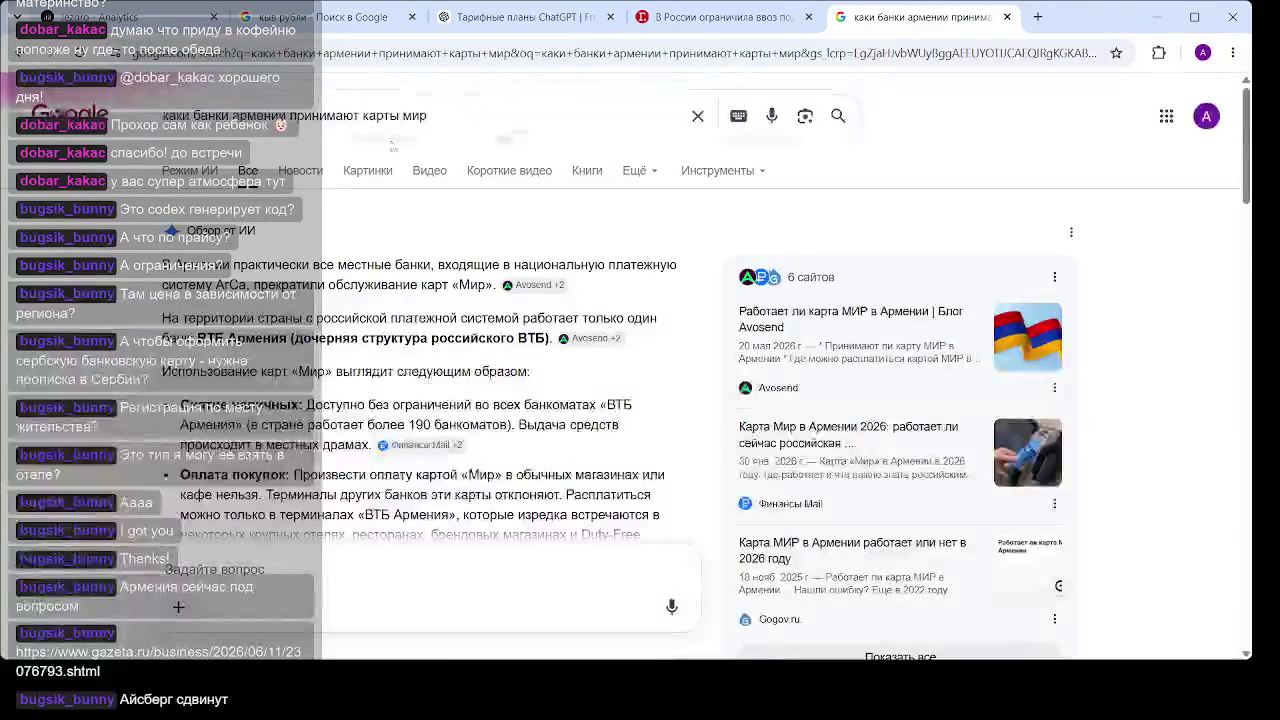
# Change the query's country to 'казахстана', then open the MoneyPanda result in a new tab
pyautogui.moveTo(287, 116); pyautogui.dragTo(231, 116)
pyautogui.write('каза')
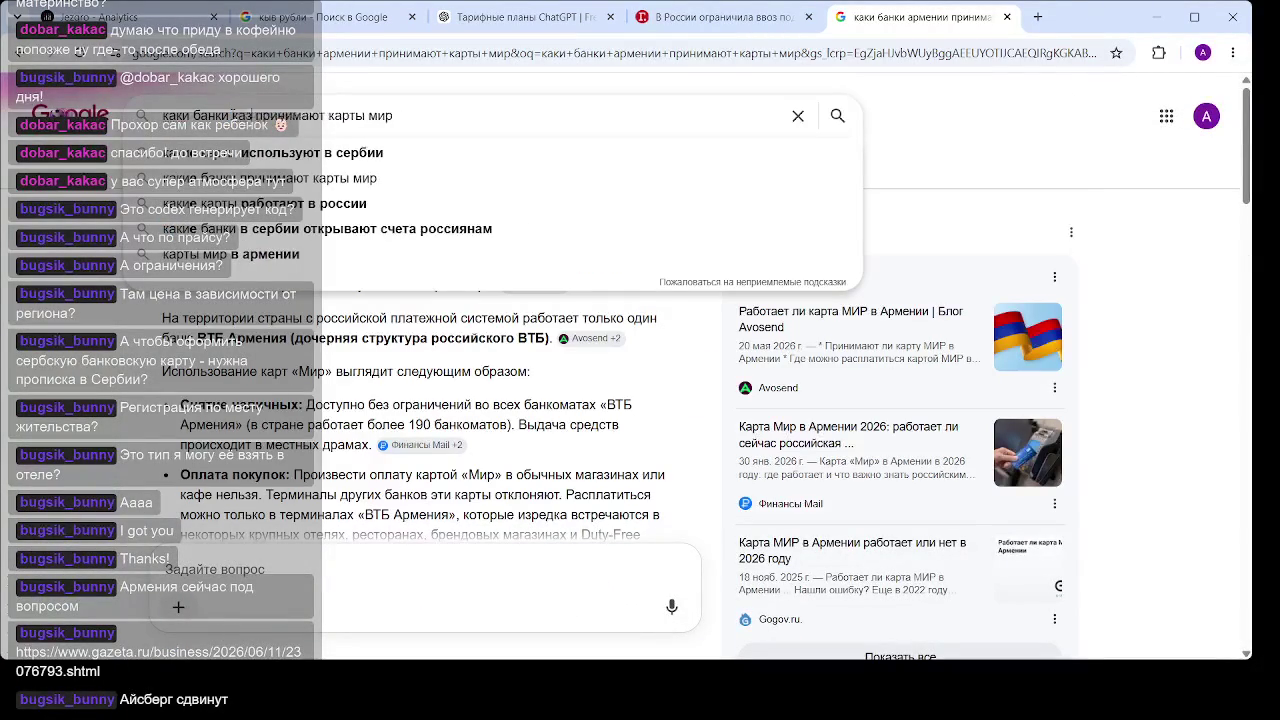
pyautogui.write('хстан')
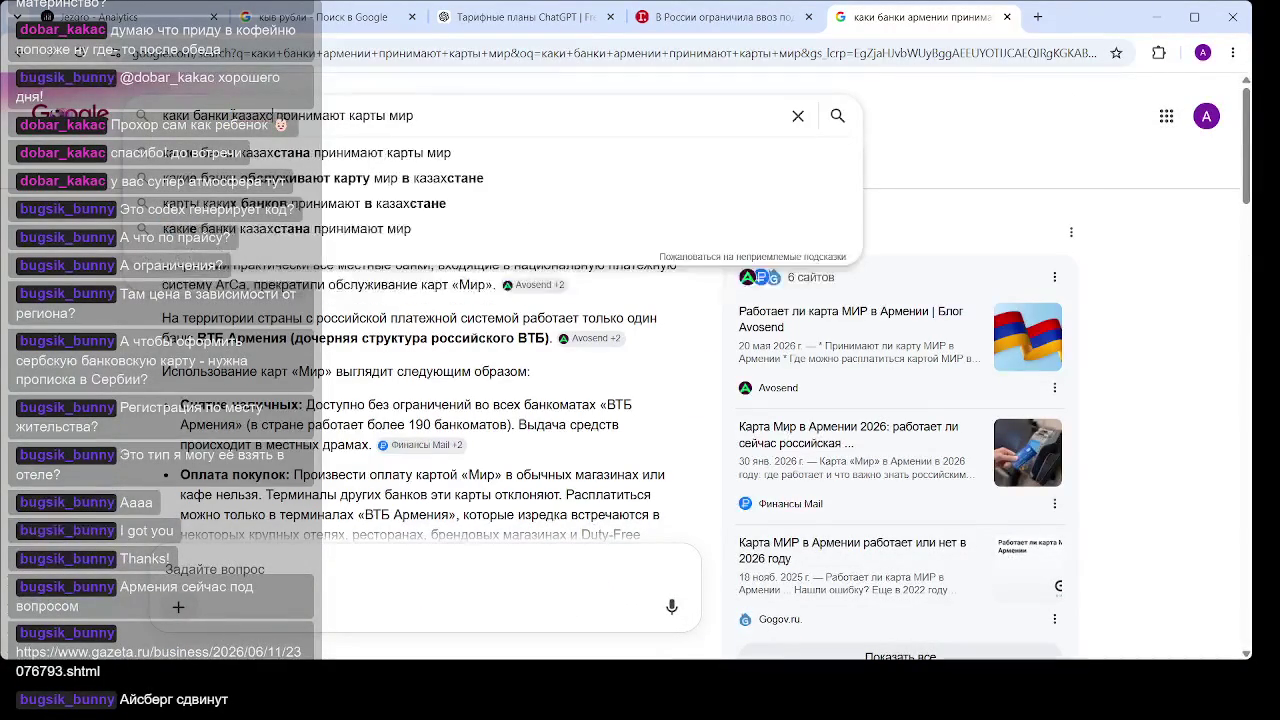
pyautogui.write('а')
pyautogui.press('Return')
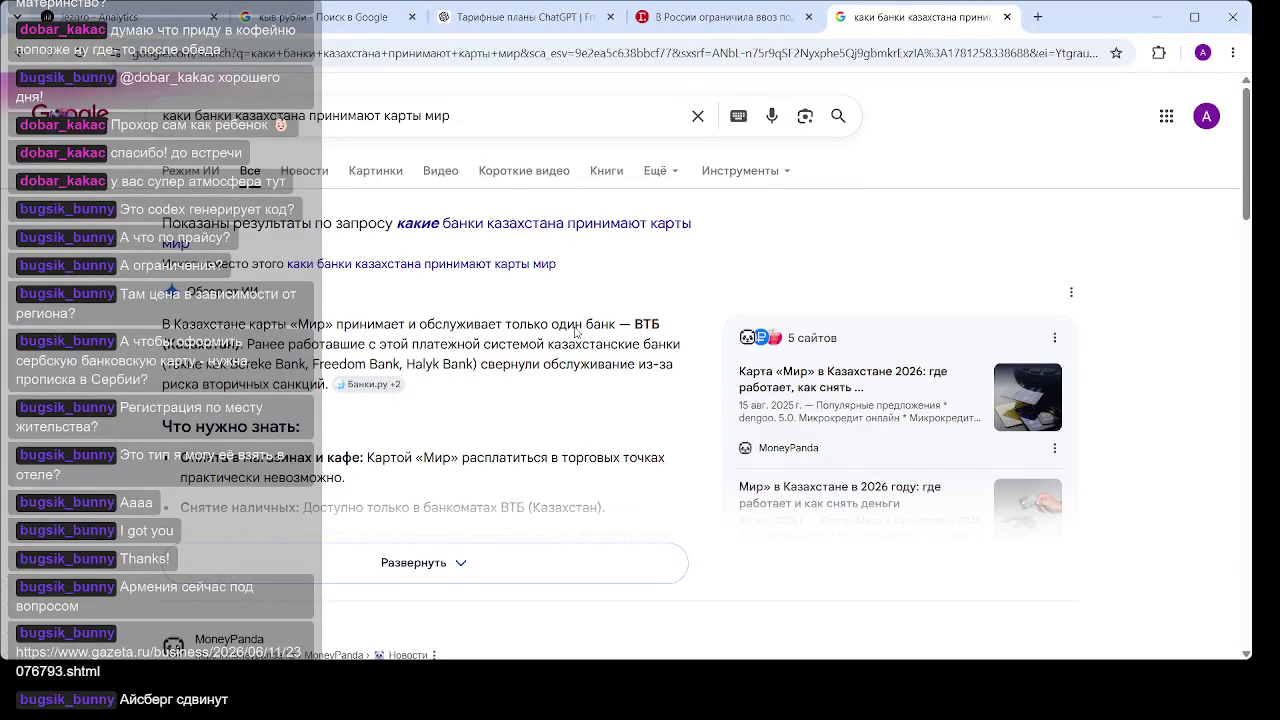
pyautogui.scroll(-3, 426, 355)
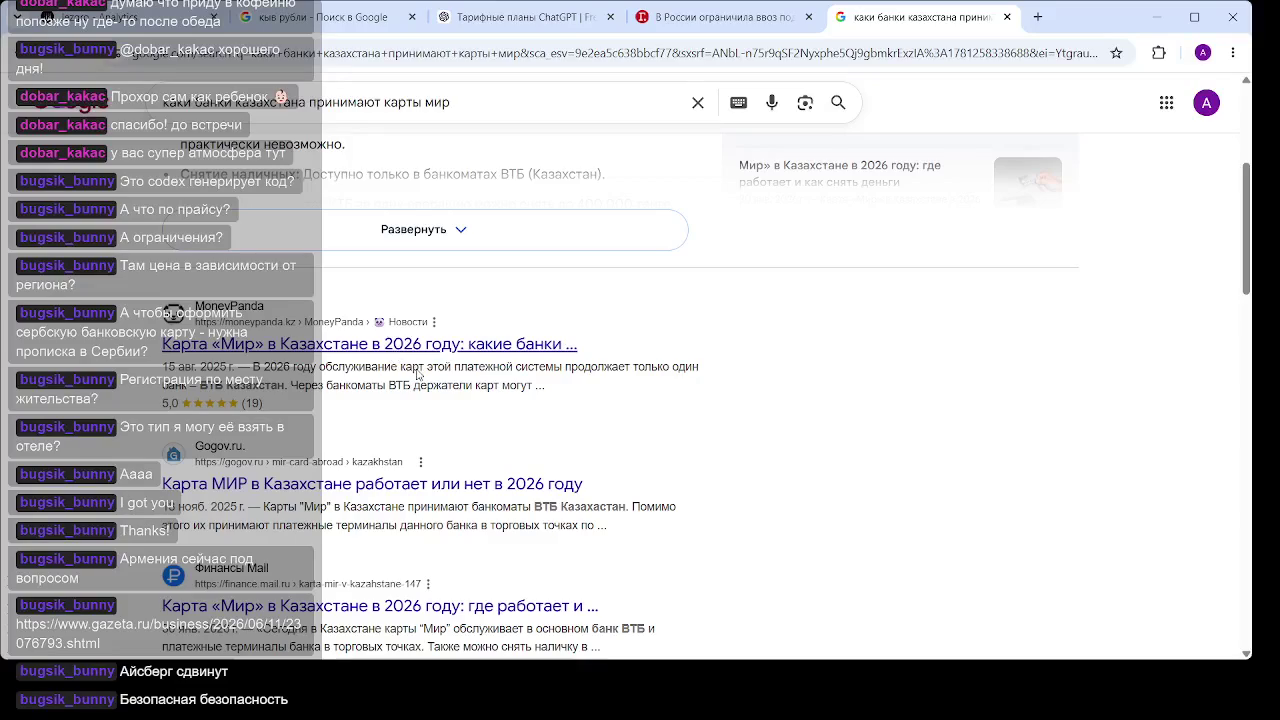
pyautogui.middleClick(394, 348)
# Switch to the MoneyPanda article and jump to its Российские приложения section
pyautogui.click(980, 17)
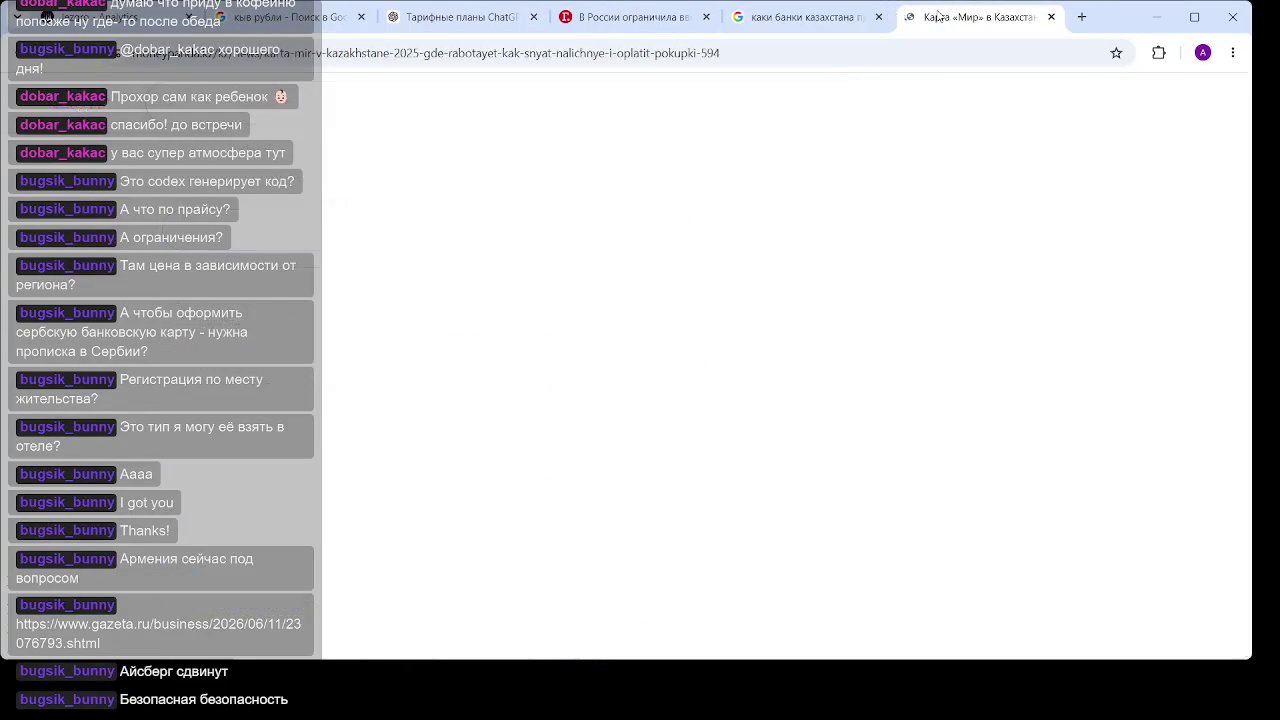
pyautogui.scroll(-3, 872, 333)
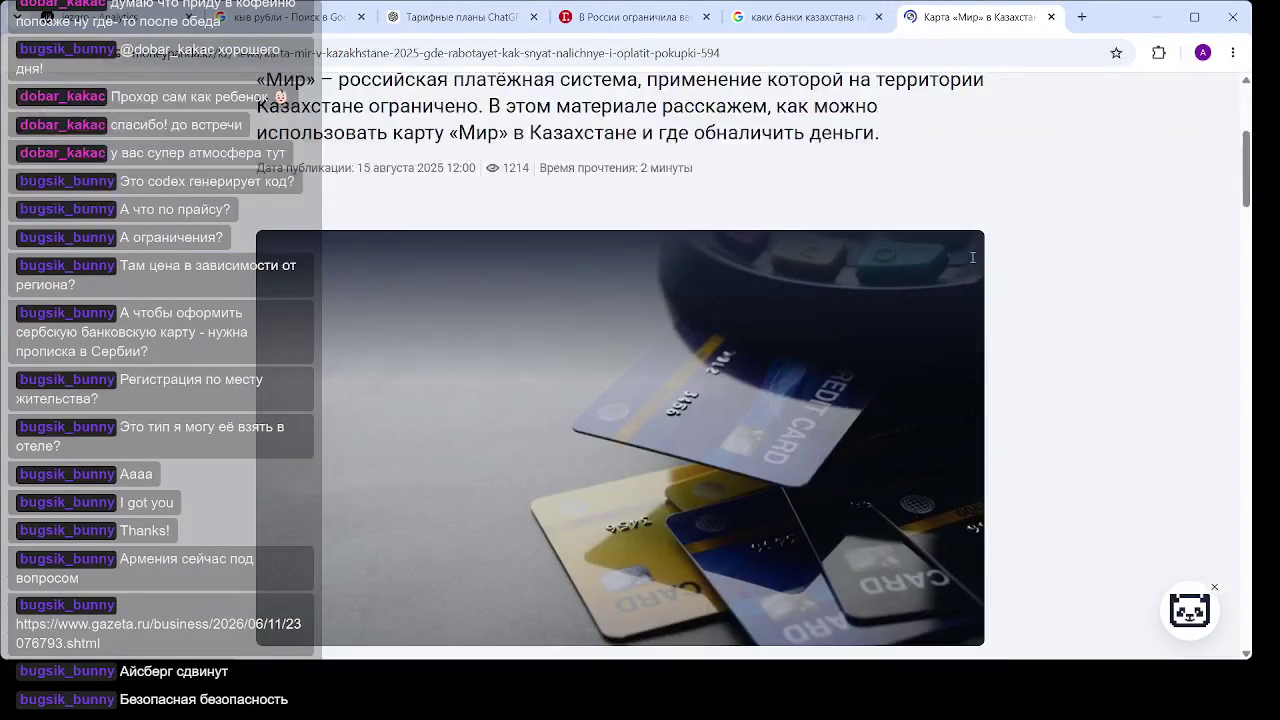
pyautogui.scroll(2, 978, 256)
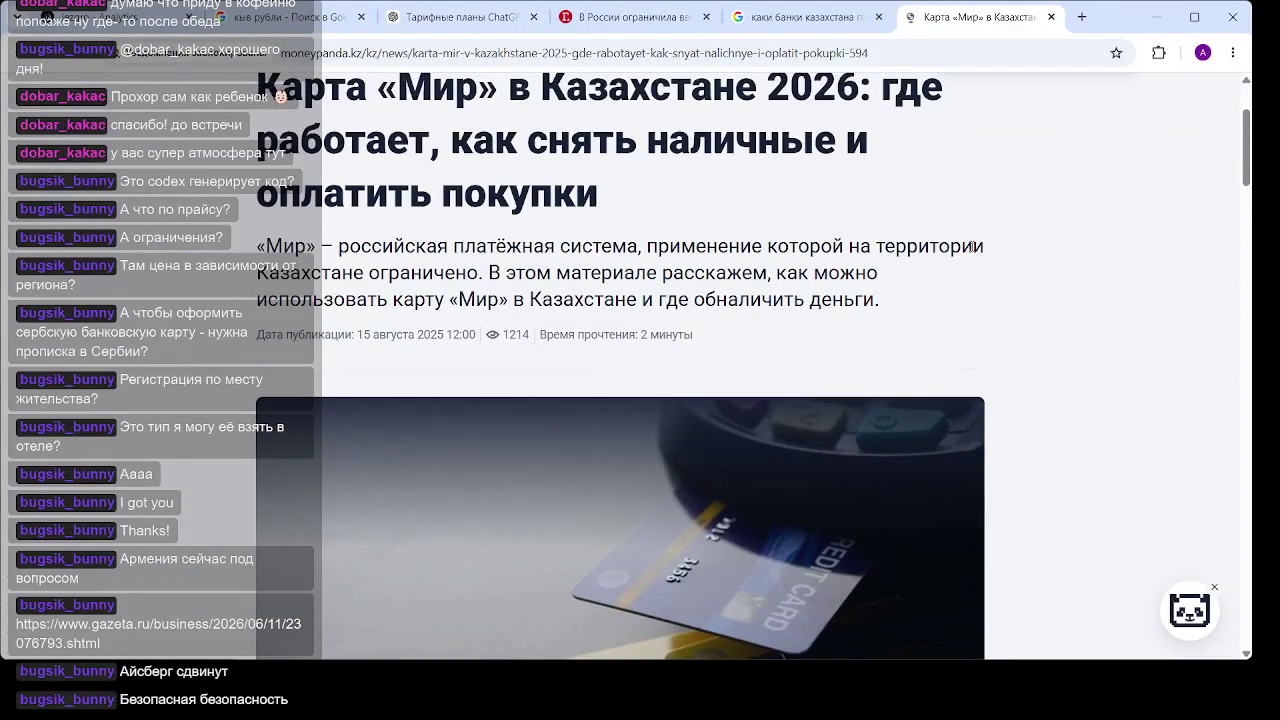
pyautogui.scroll(-6, 970, 250)
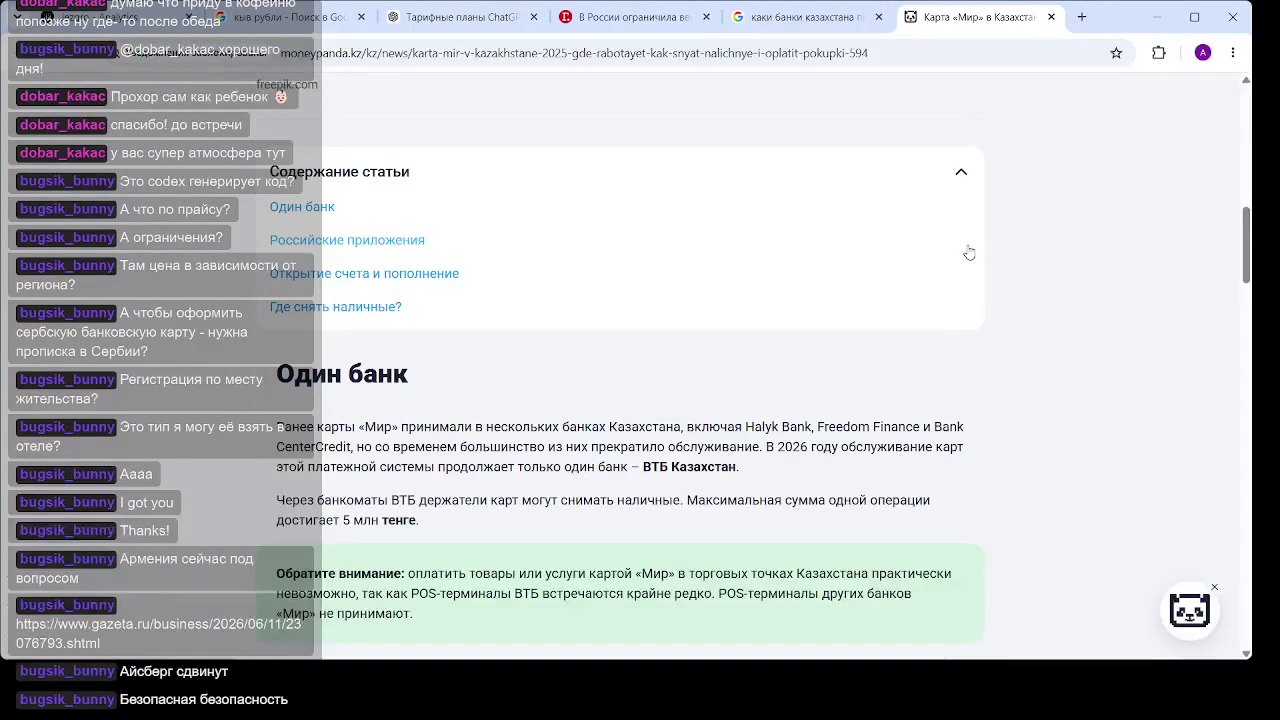
pyautogui.click(372, 240)
# Close the loan-offers popup and highlight that only ВТБ Казахстан serves Mir cards
pyautogui.moveTo(752, 302); pyautogui.dragTo(622, 305)
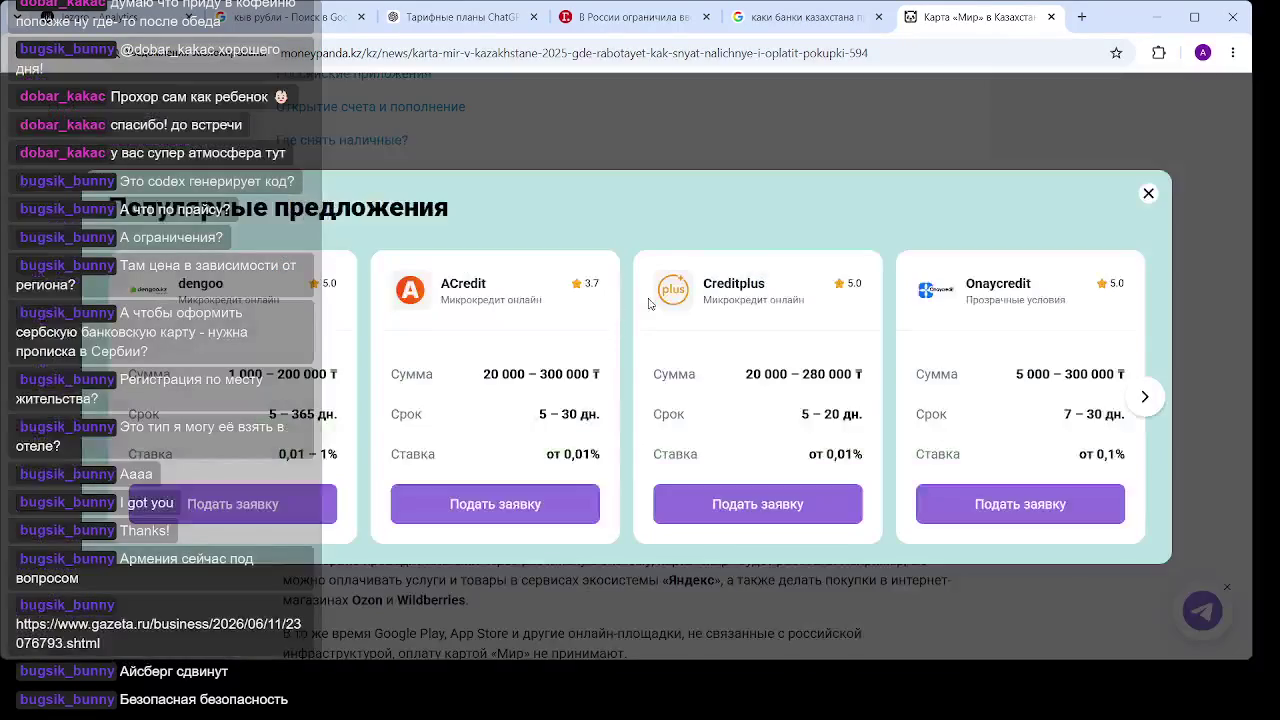
pyautogui.click(1148, 194)
pyautogui.click(680, 318)
pyautogui.moveTo(765, 306); pyautogui.dragTo(569, 302)
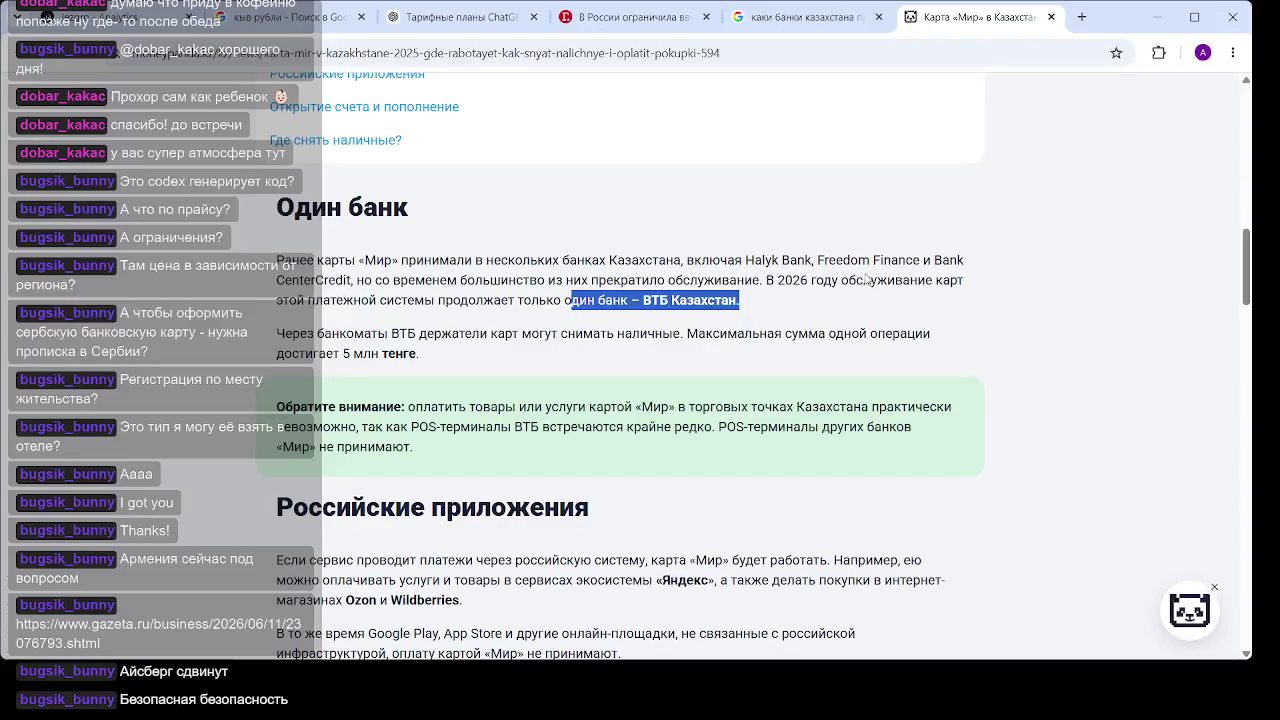
pyautogui.click(705, 298)
pyautogui.moveTo(745, 314)
pyautogui.mouseDown()
pyautogui.moveTo(597, 302)
pyautogui.moveTo(622, 332)
pyautogui.moveTo(627, 300)
pyautogui.mouseUp()
pyautogui.click(603, 292)
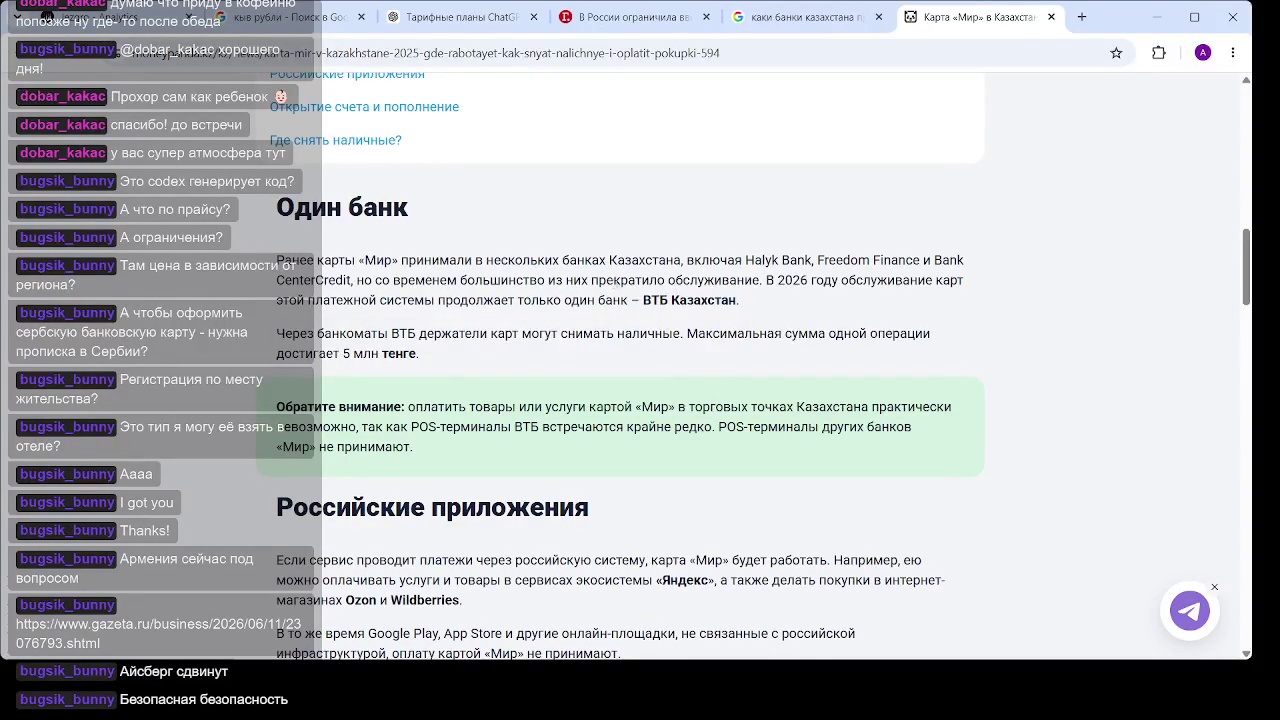
# Re-highlight the «Один банк» sentence naming ВТБ Казахстан as the only Mir bank
pyautogui.scroll(-1, 580, 262)
pyautogui.scroll(-3, 592, 227)
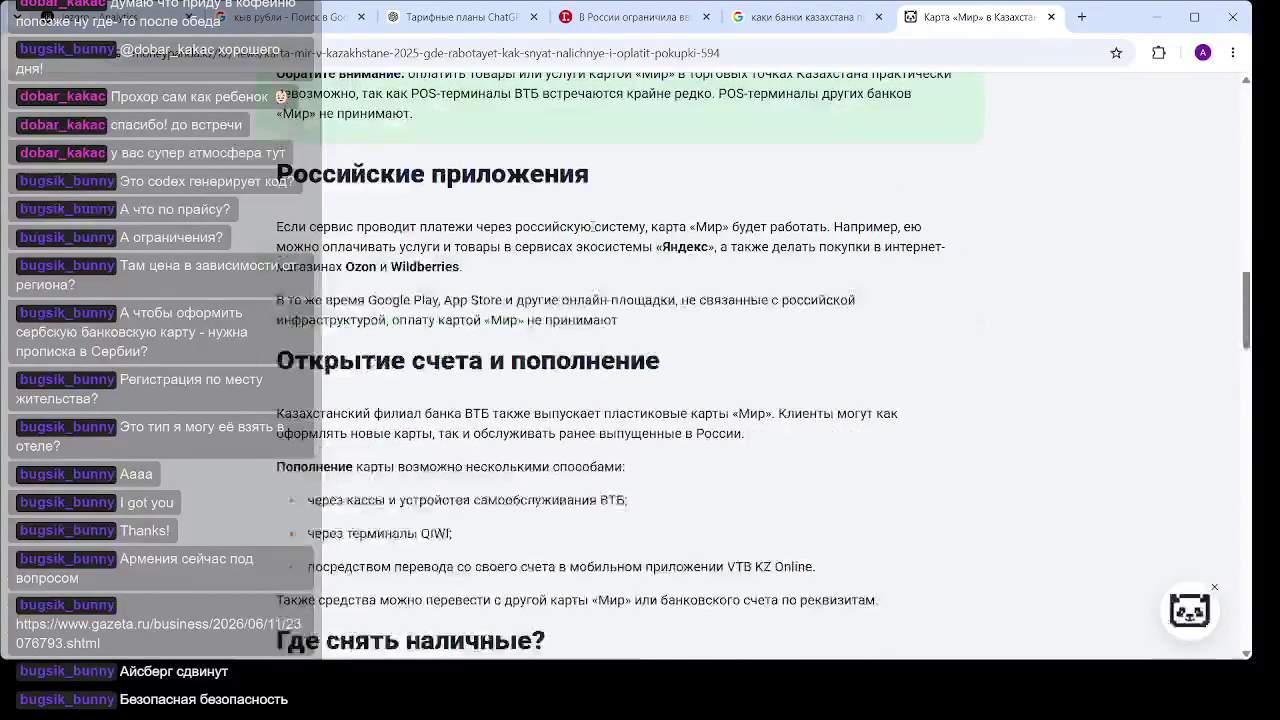
pyautogui.scroll(-2, 592, 227)
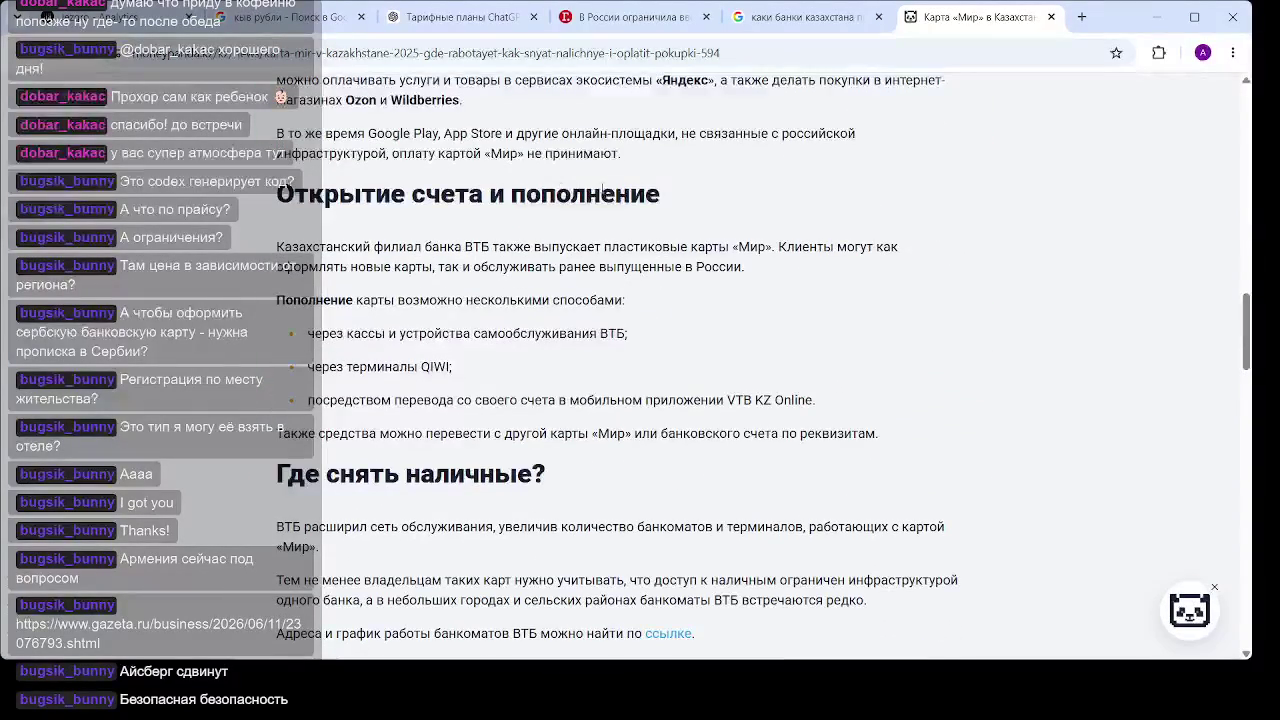
pyautogui.scroll(3, 757, 256)
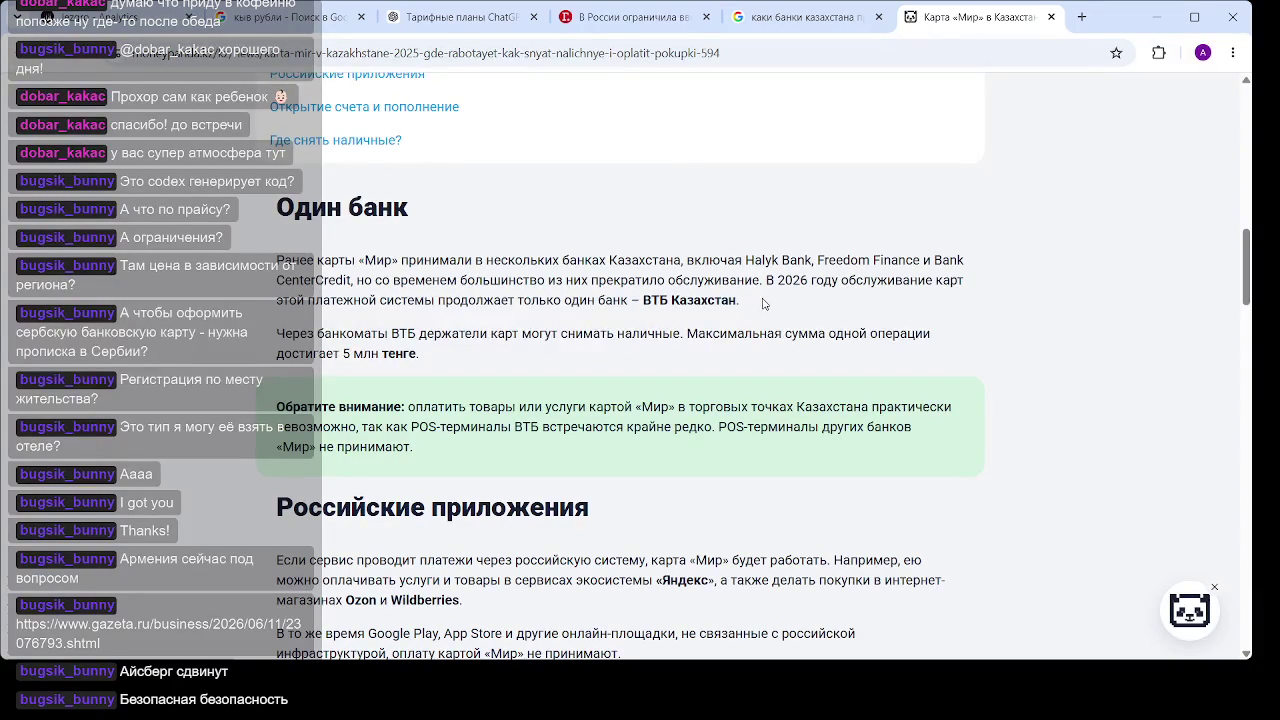
pyautogui.moveTo(763, 303); pyautogui.dragTo(476, 300)
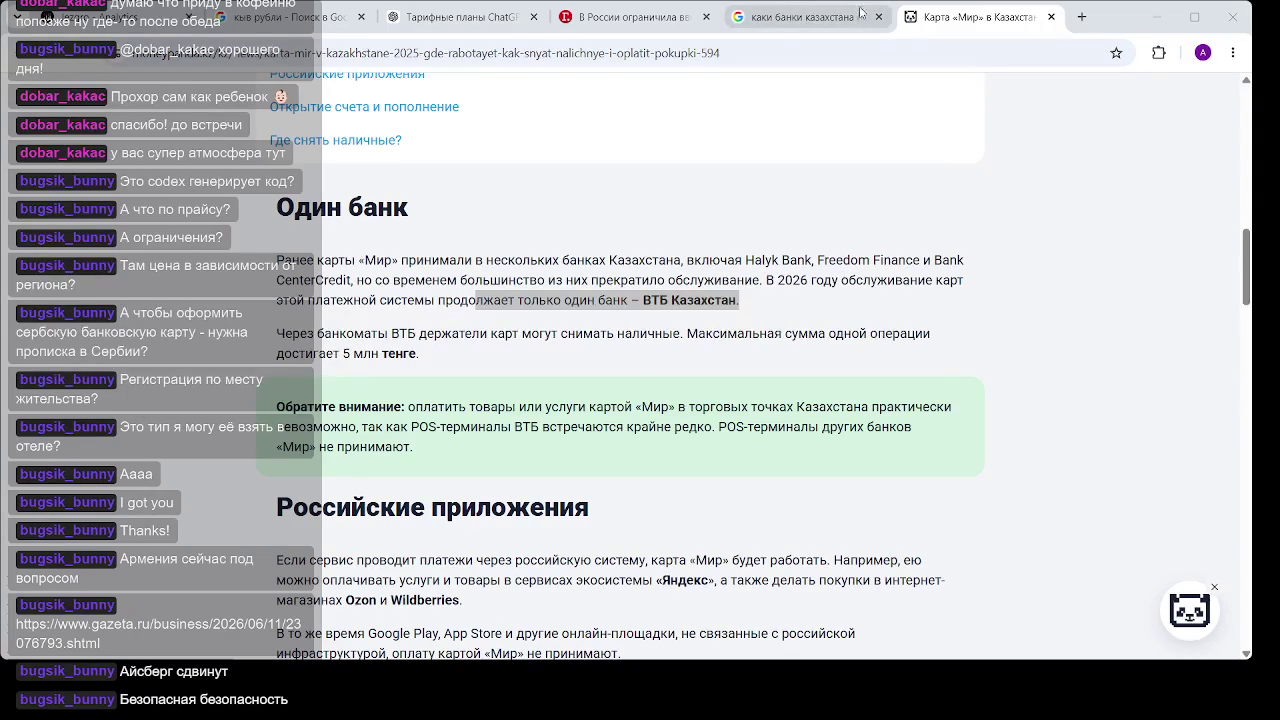
pyautogui.click(1113, 19)
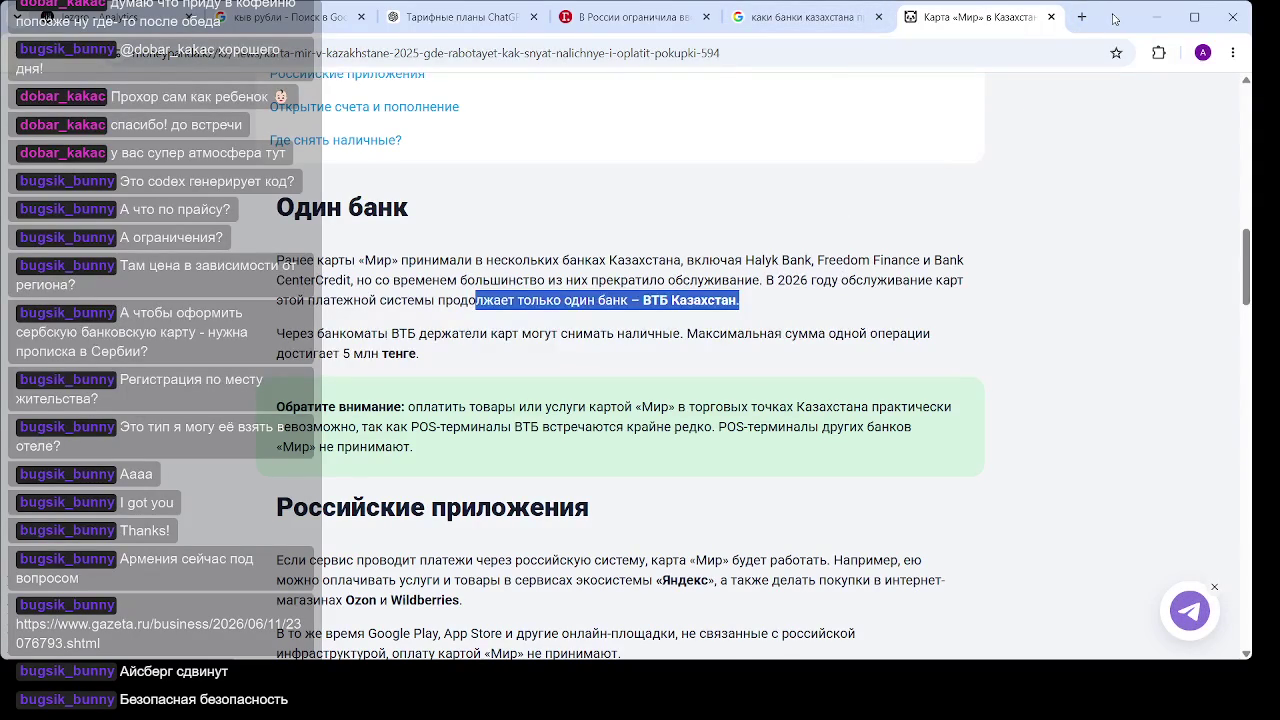
pyautogui.click(703, 302)
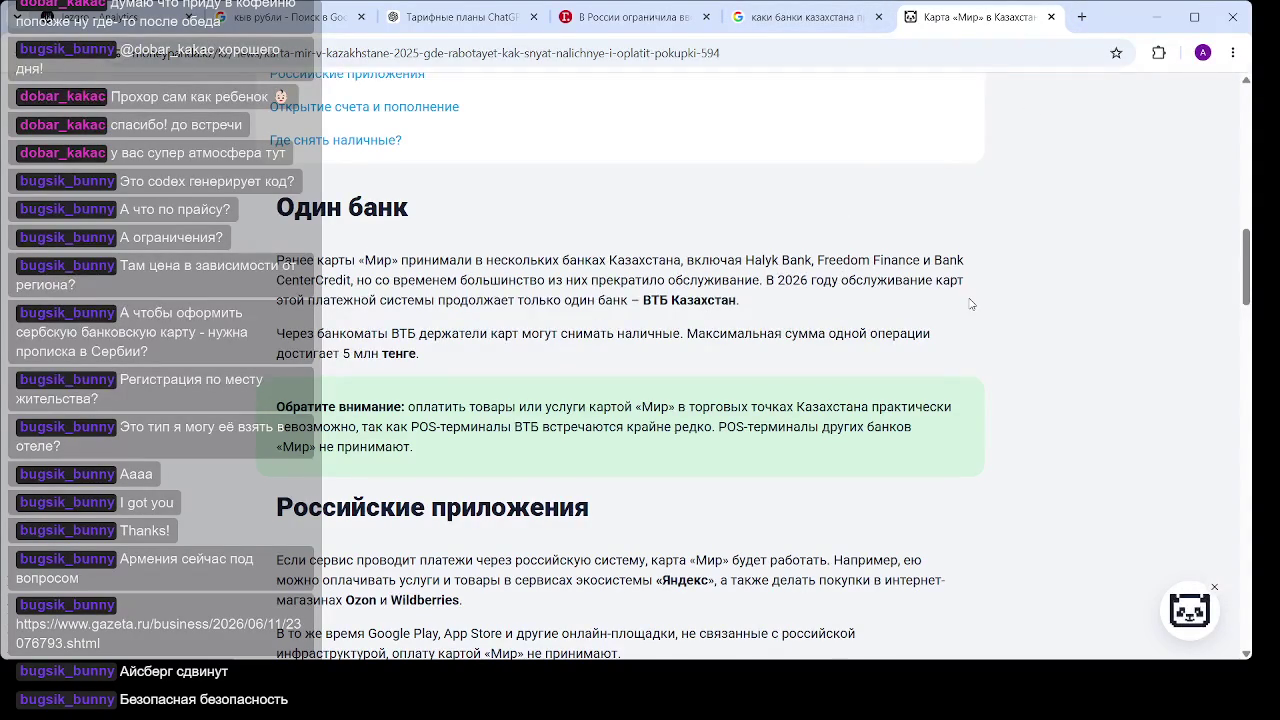